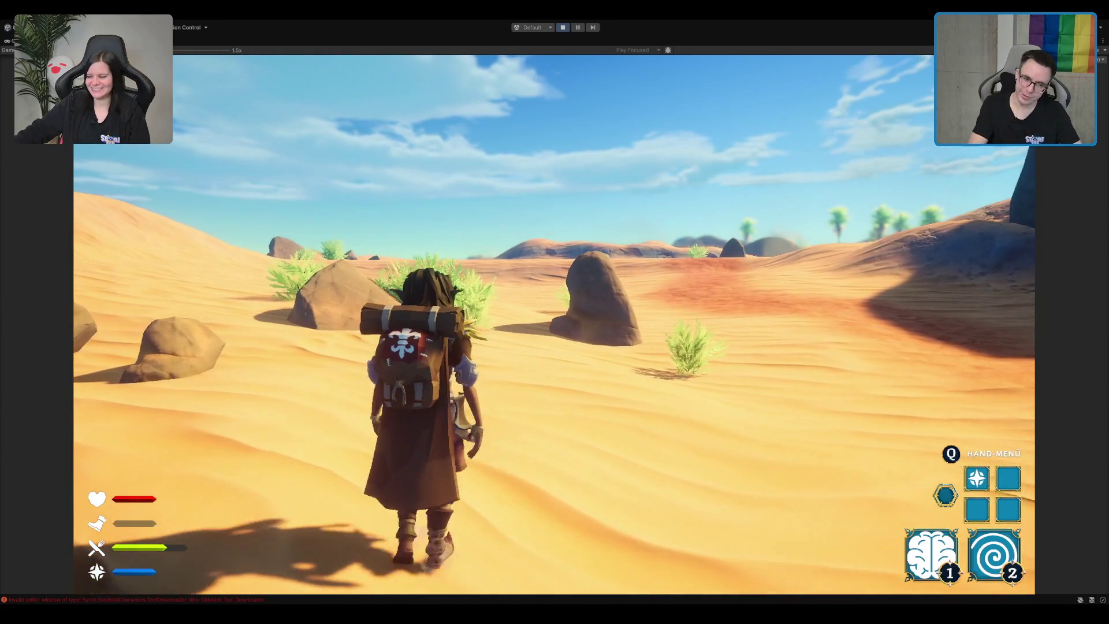
- Walk the character past the bush and across the desert dunes toward the rocks beside the other player
key(w)
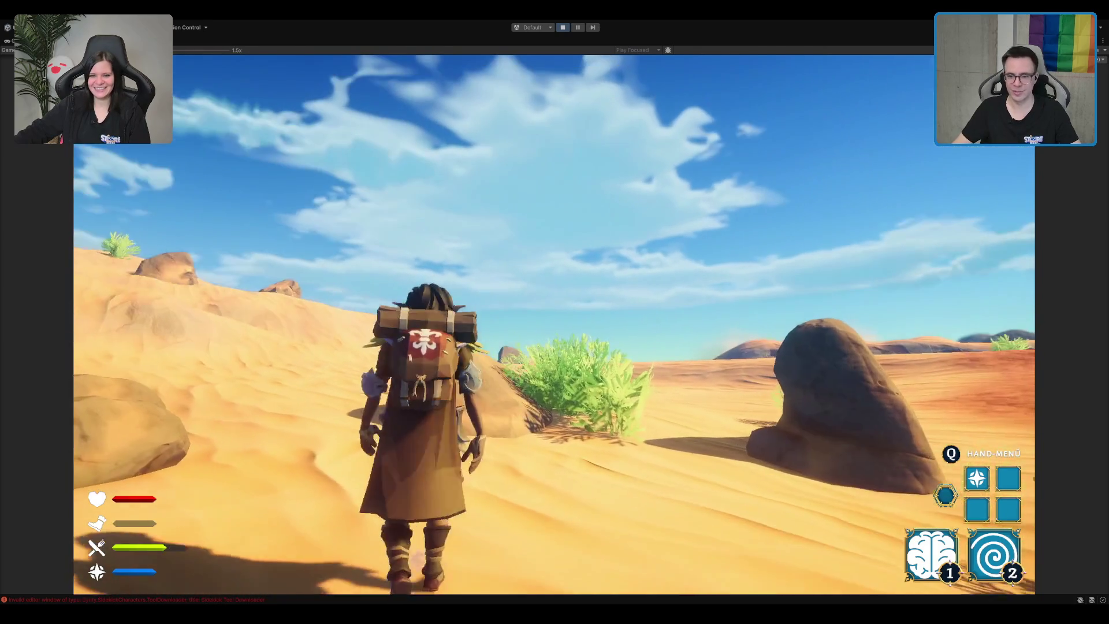
key(w)
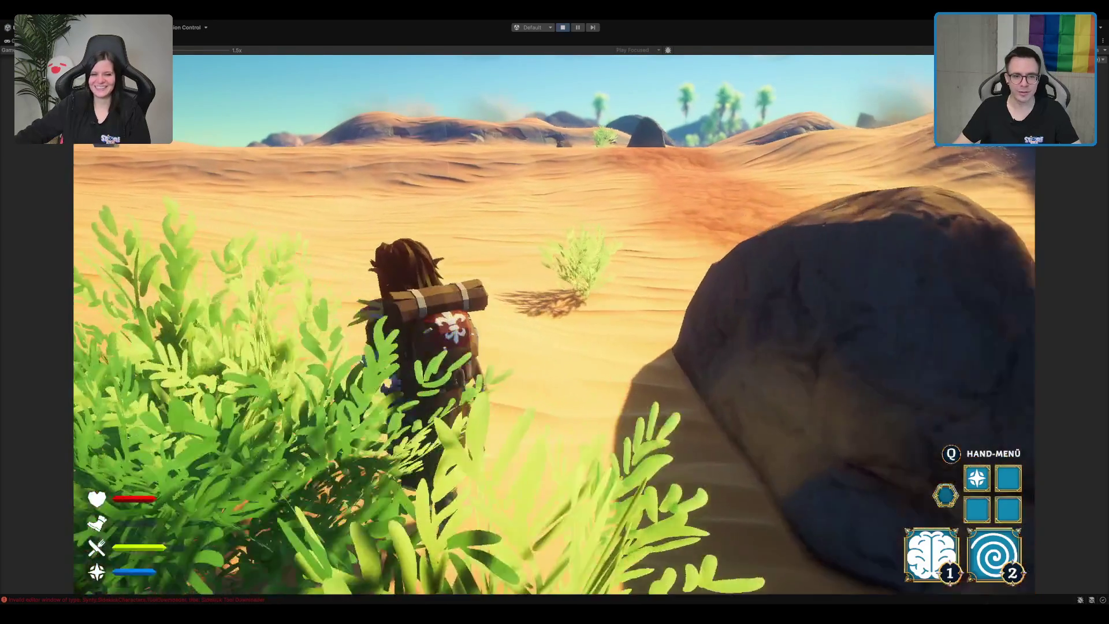
key(w)
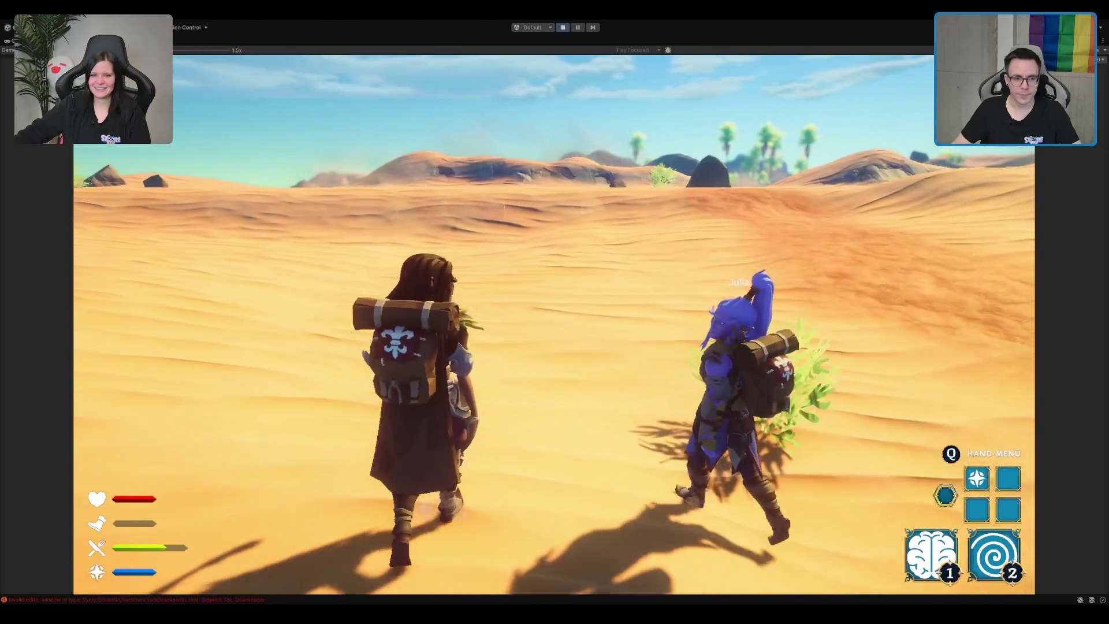
key(w)
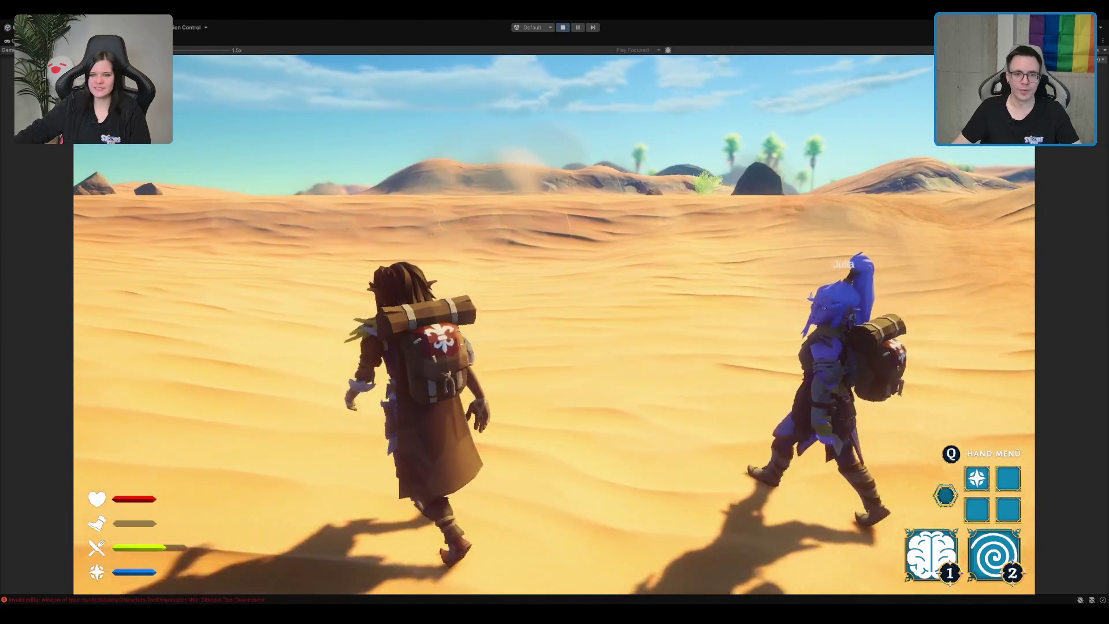
key(w)
key(w)
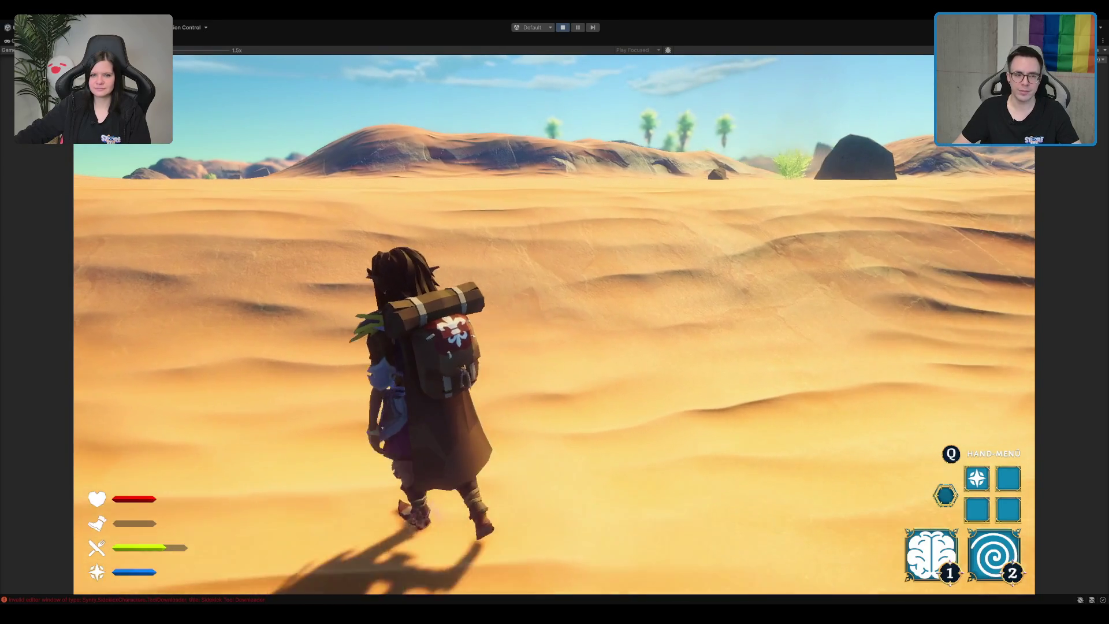
key(w)
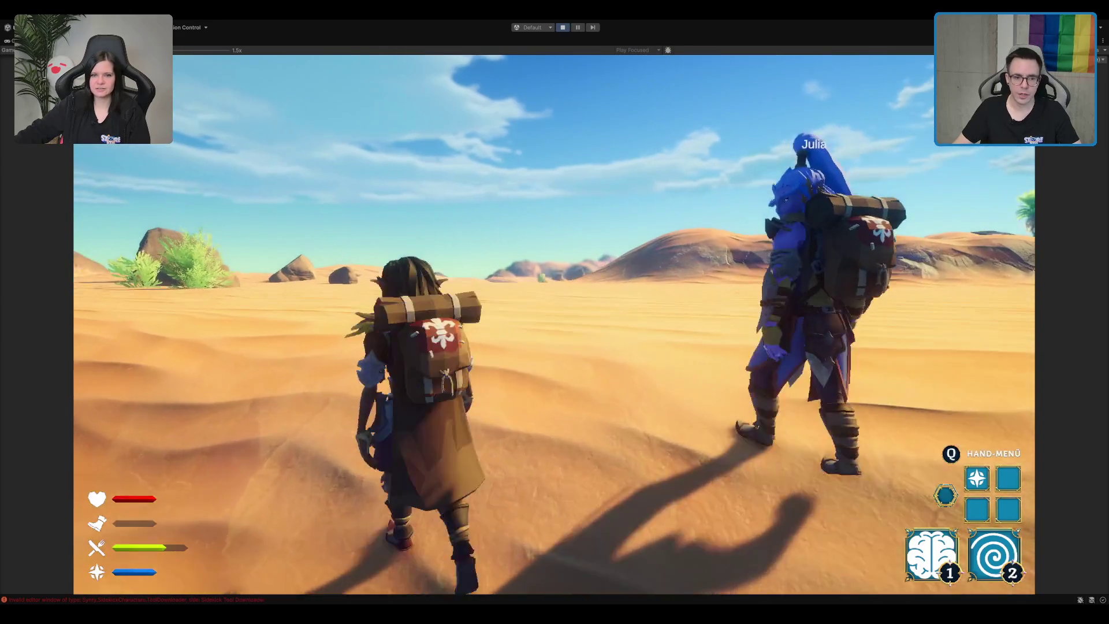
key(w)
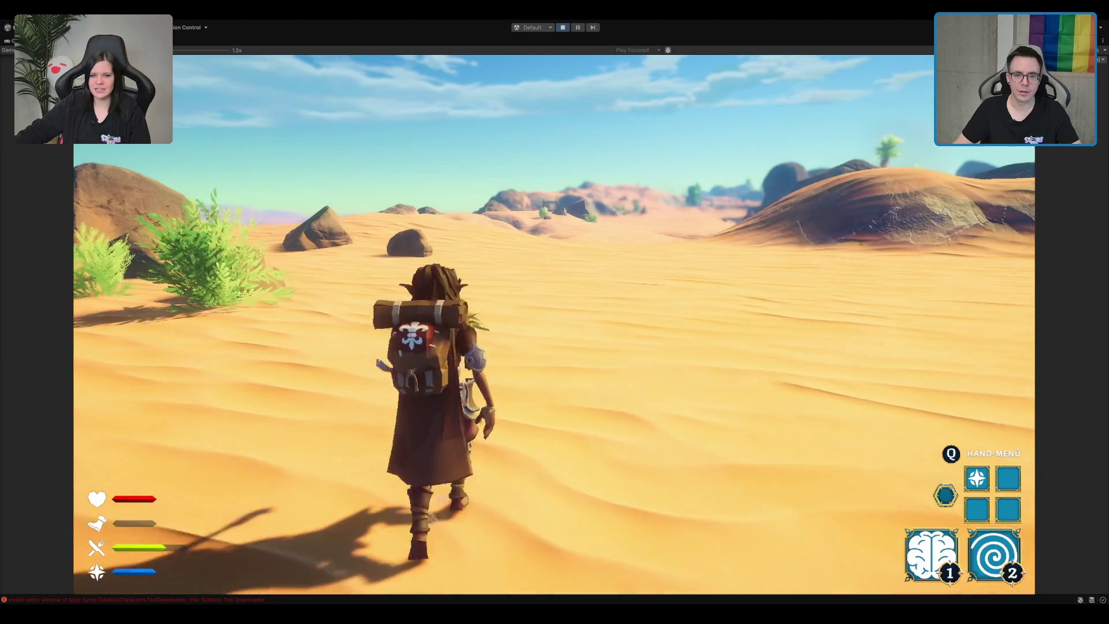
key(w)
key(w)
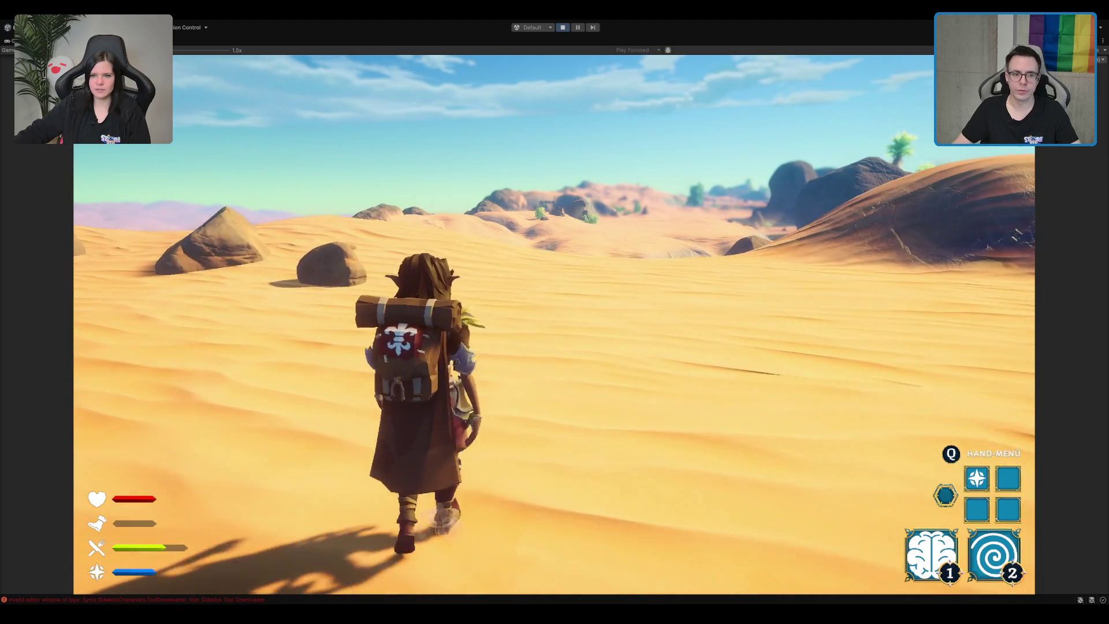
key(w)
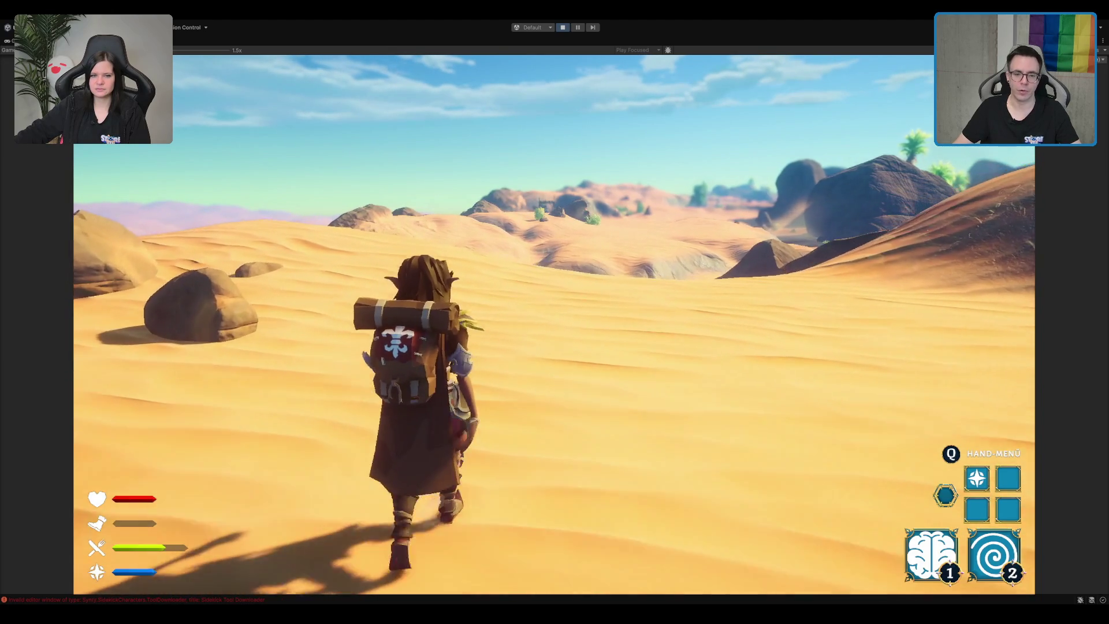
key(w)
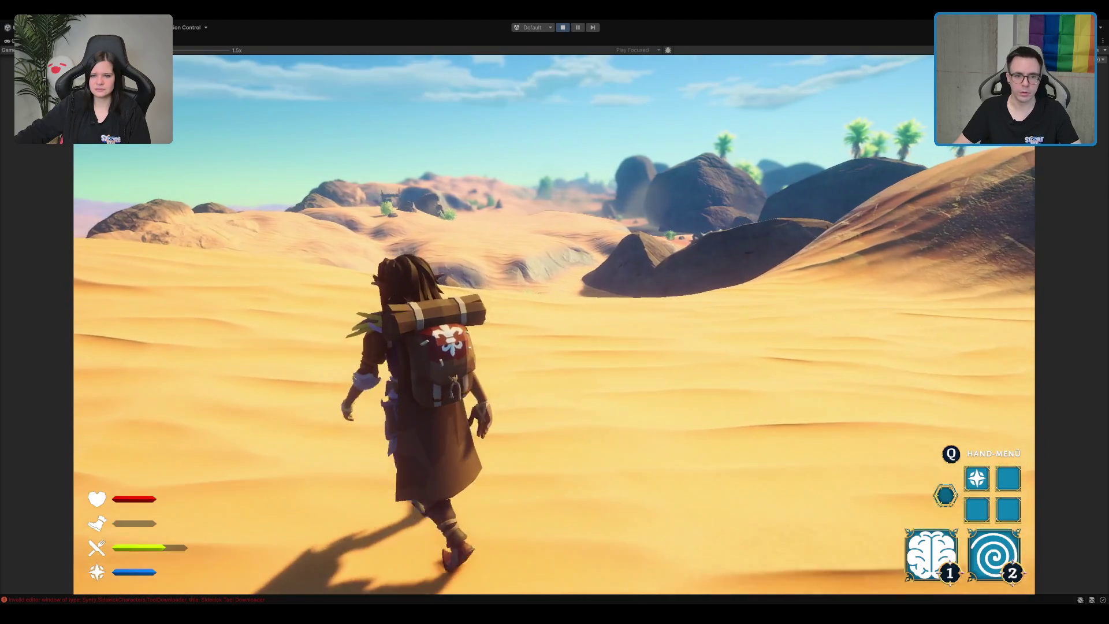
key(w)
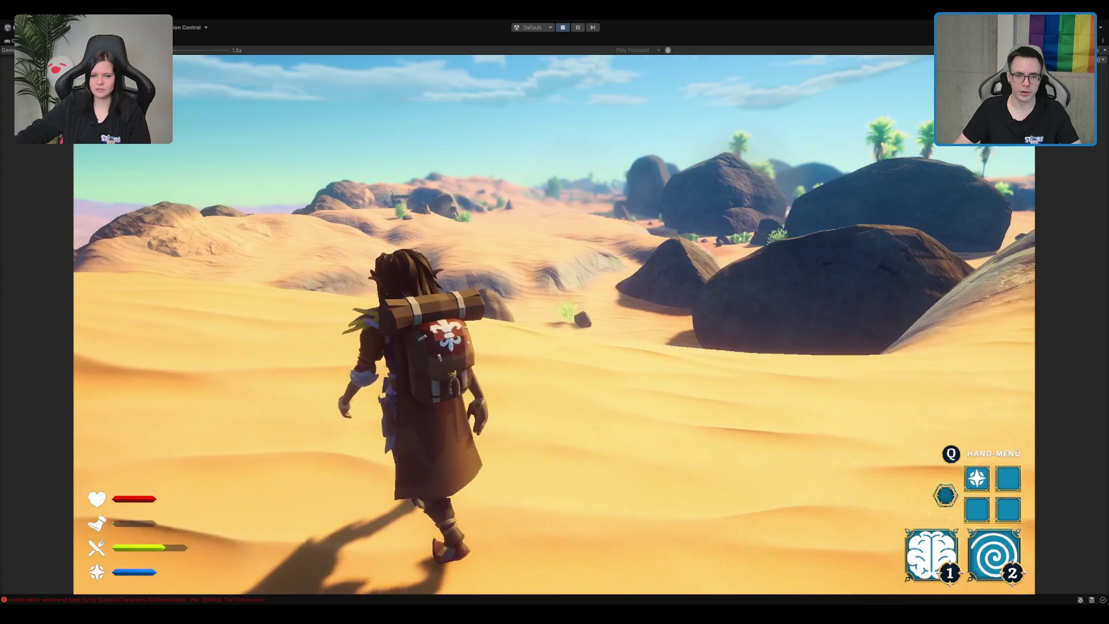
key(w)
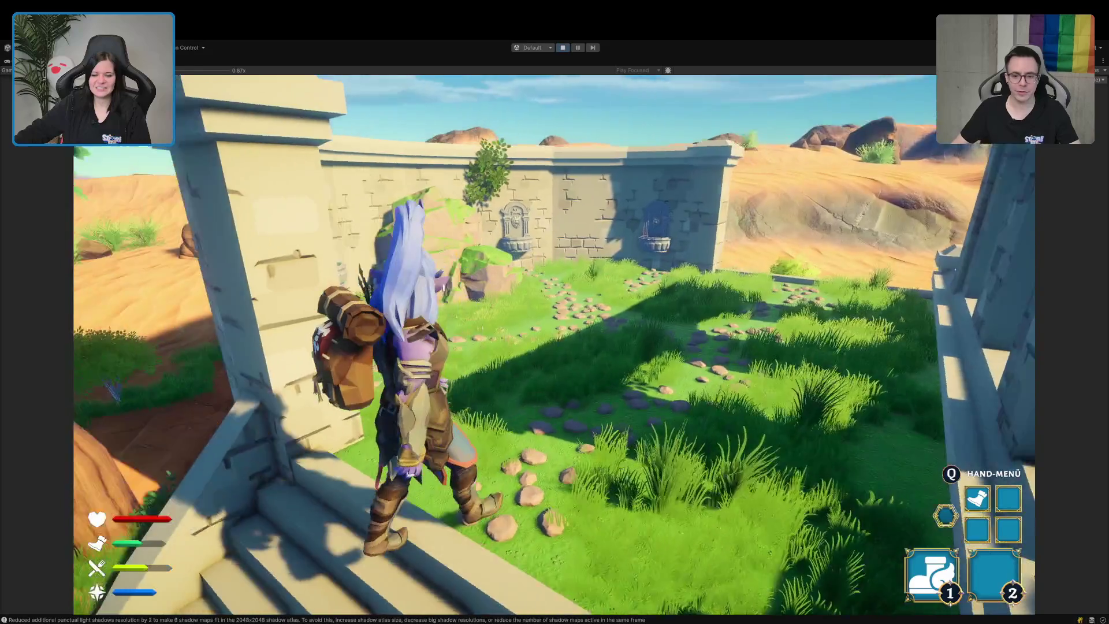
- Cross the oasis grass, drop off the wall ledge onto the sand, and check the bag's chest inventory
key(w)
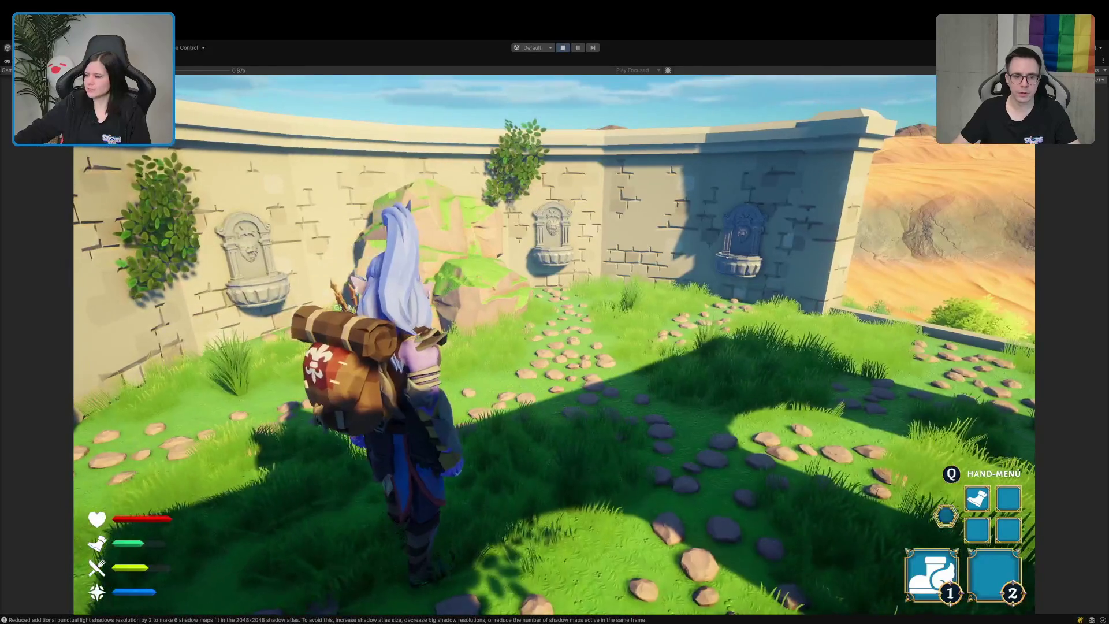
key(w)
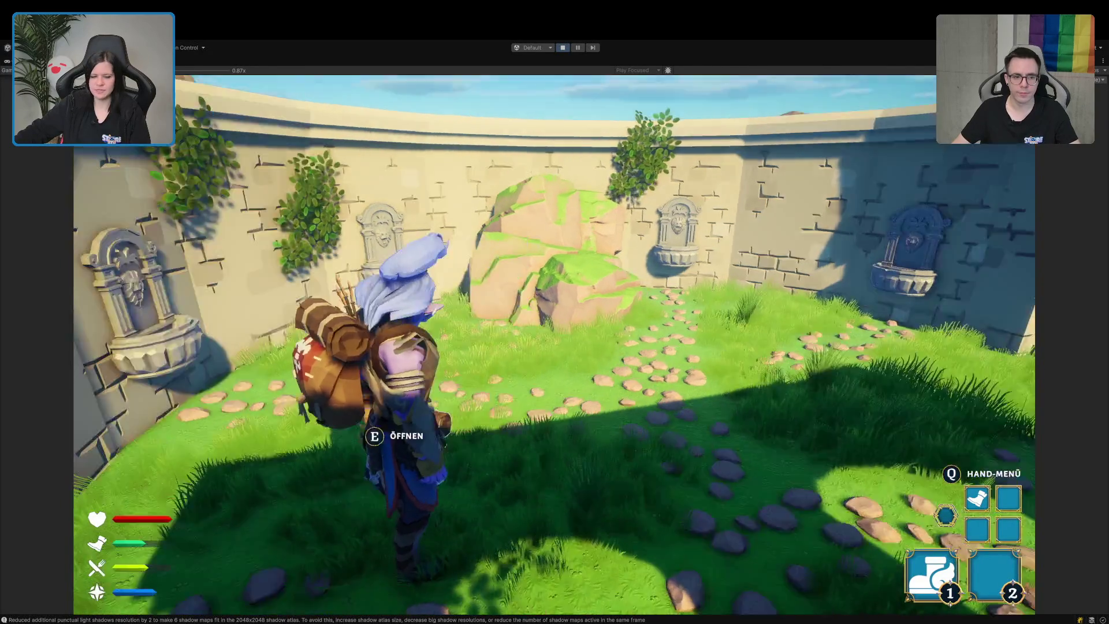
key(w)
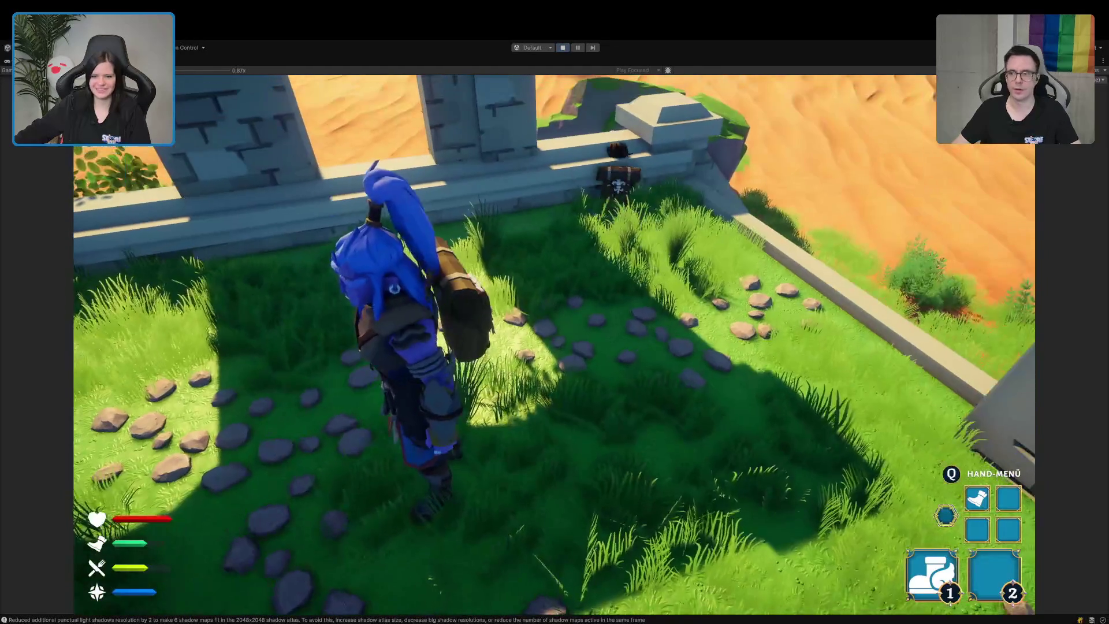
key(w)
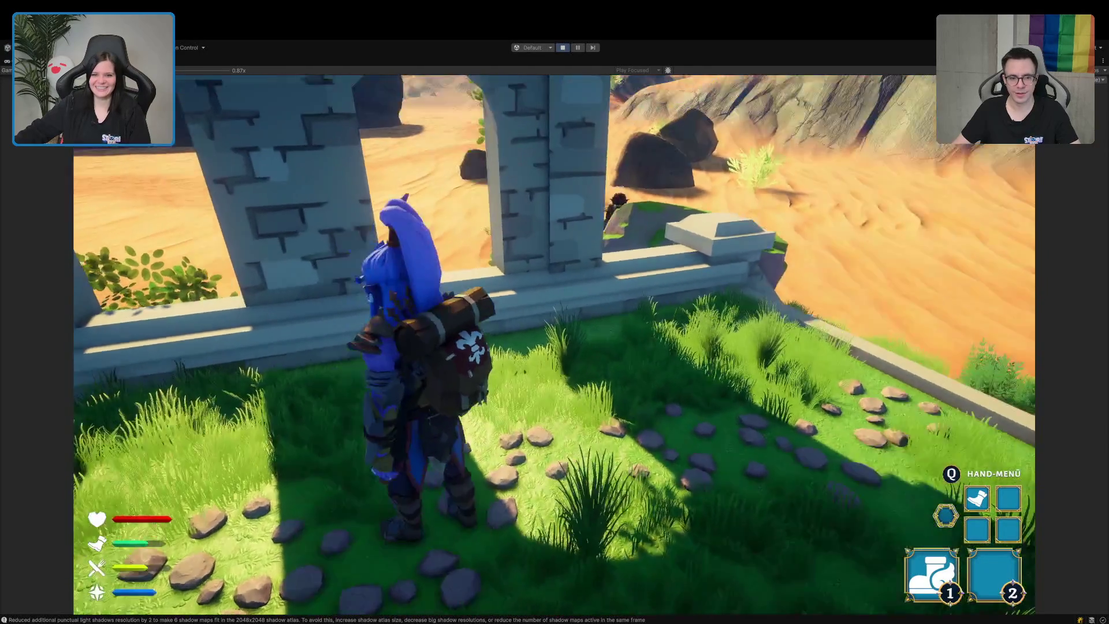
key(w)
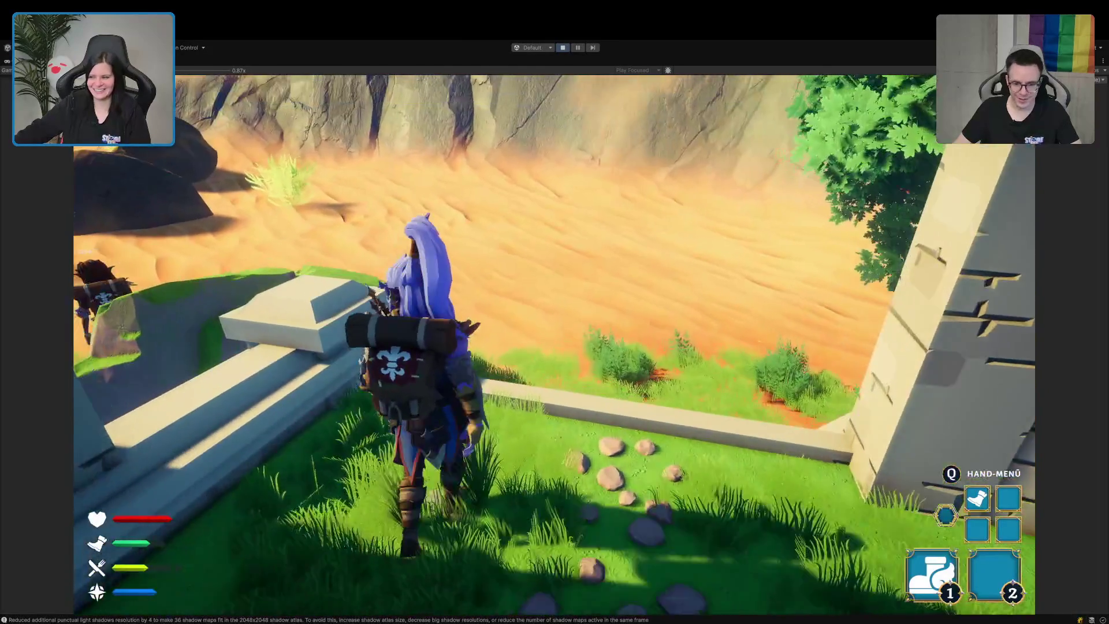
key(w)
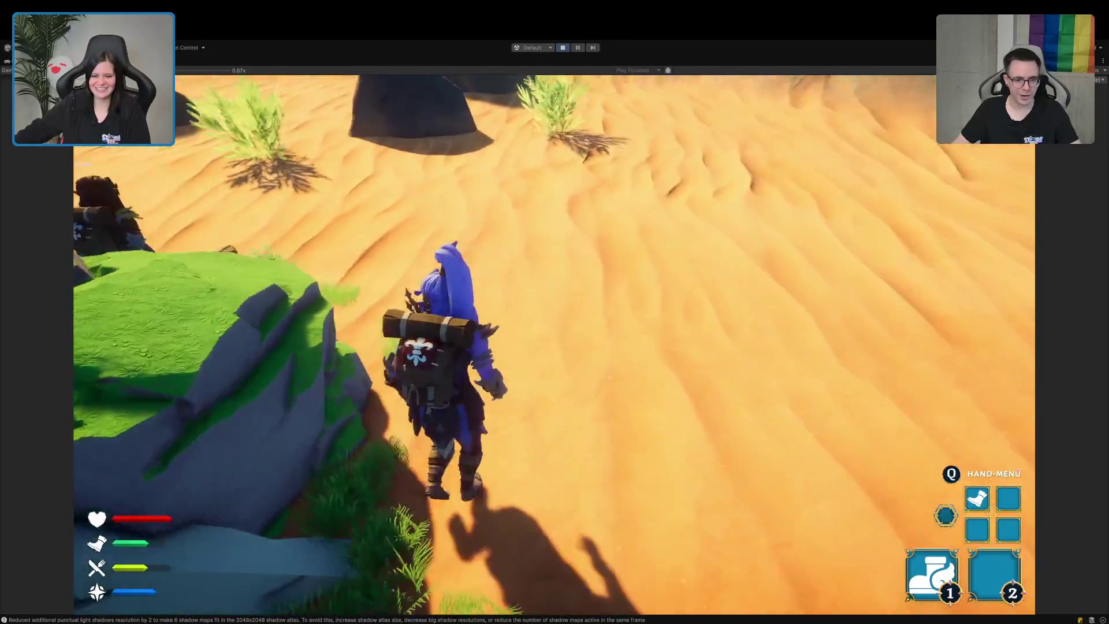
key(w)
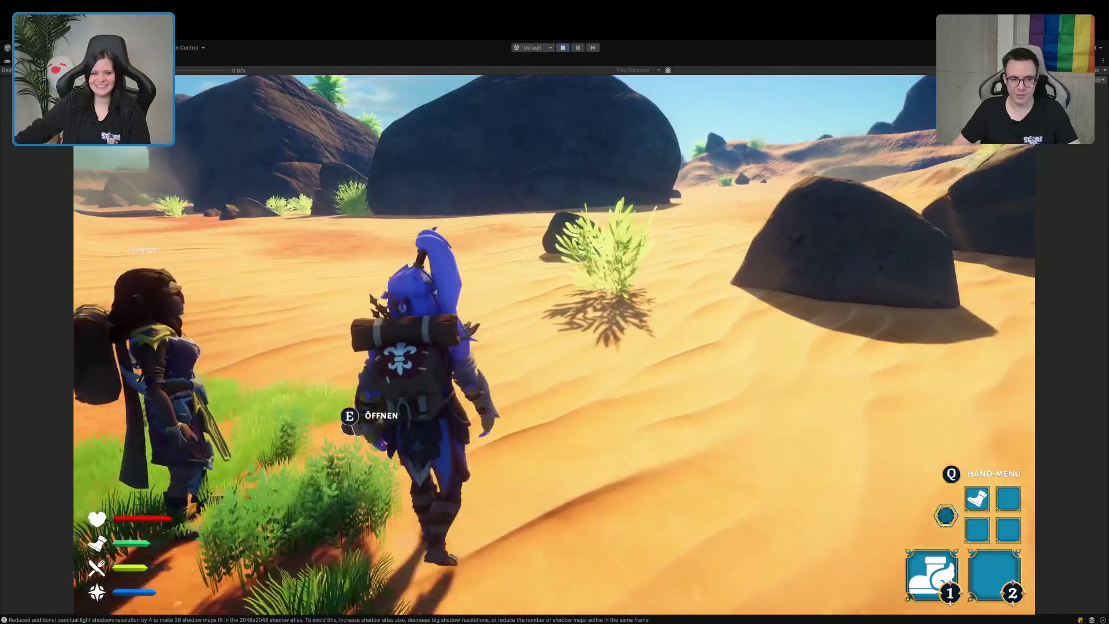
key(e)
key(Escape)
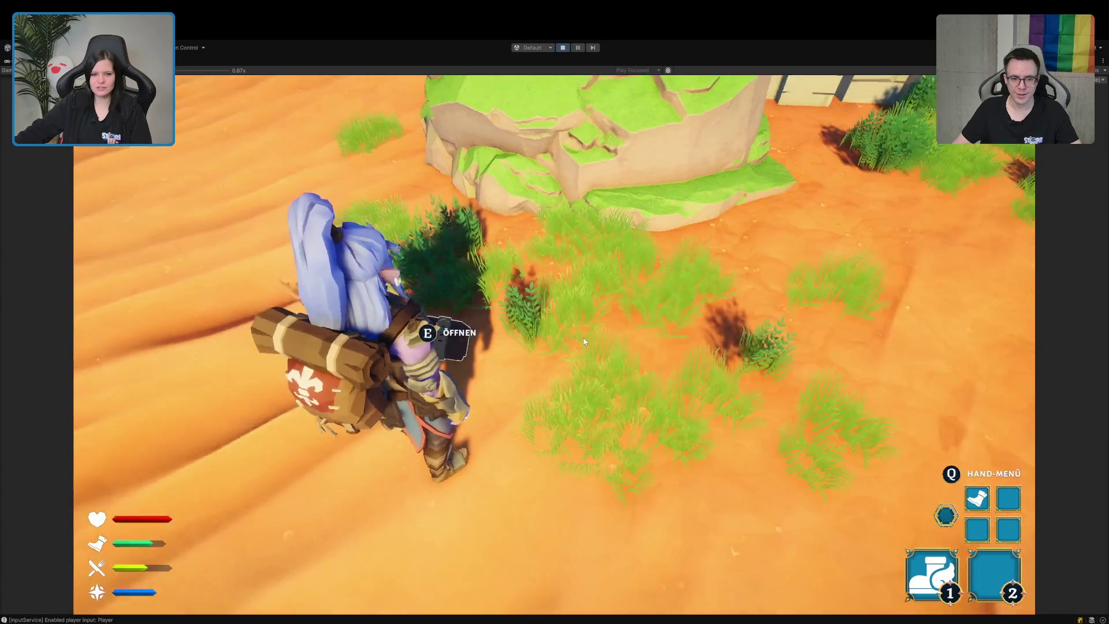
- Run across the sand after the companion and up the dune to stop beside them
key(w)
key(w)
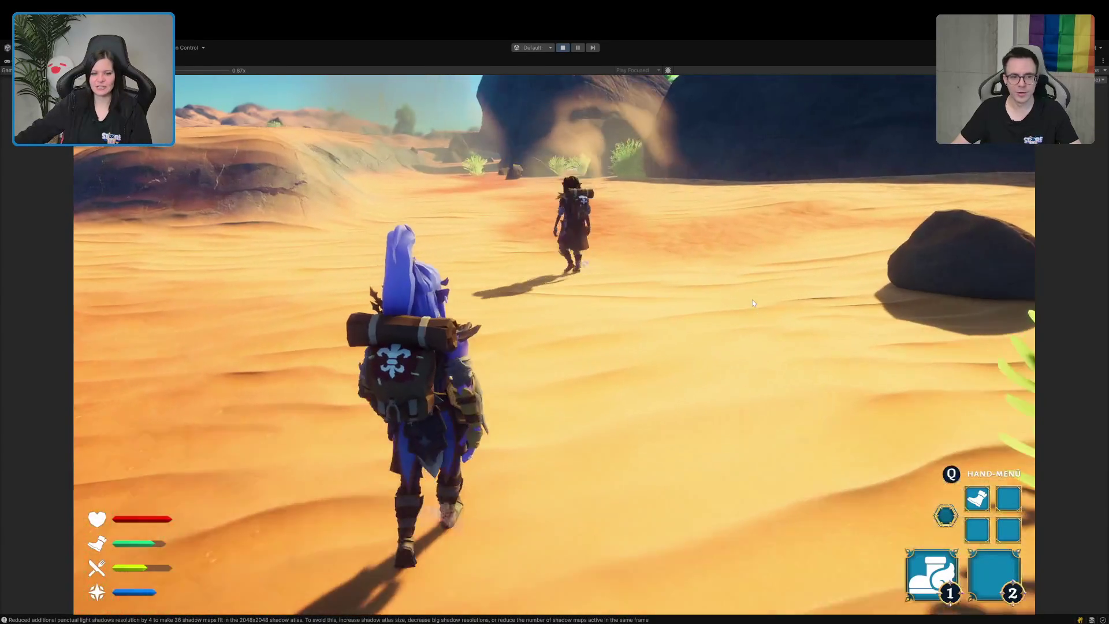
key(w)
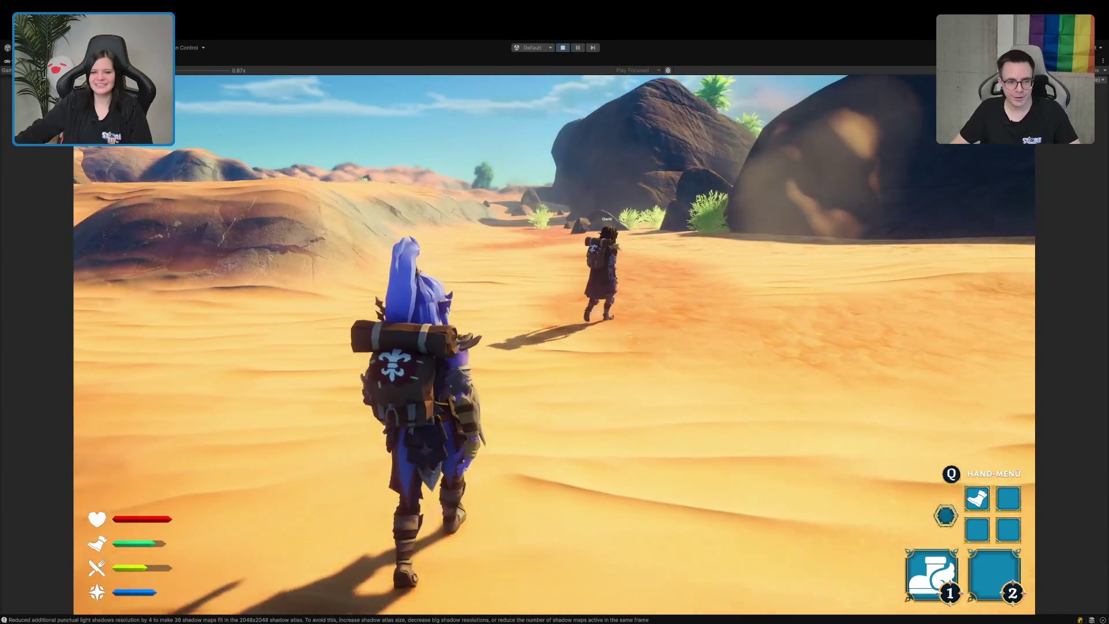
key(w)
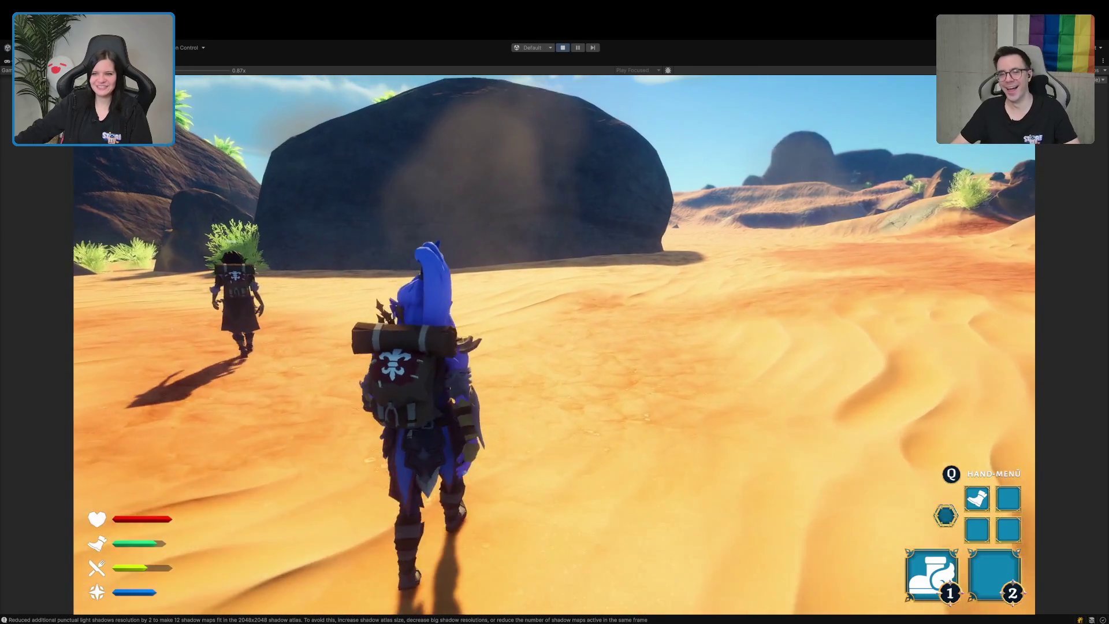
key(w)
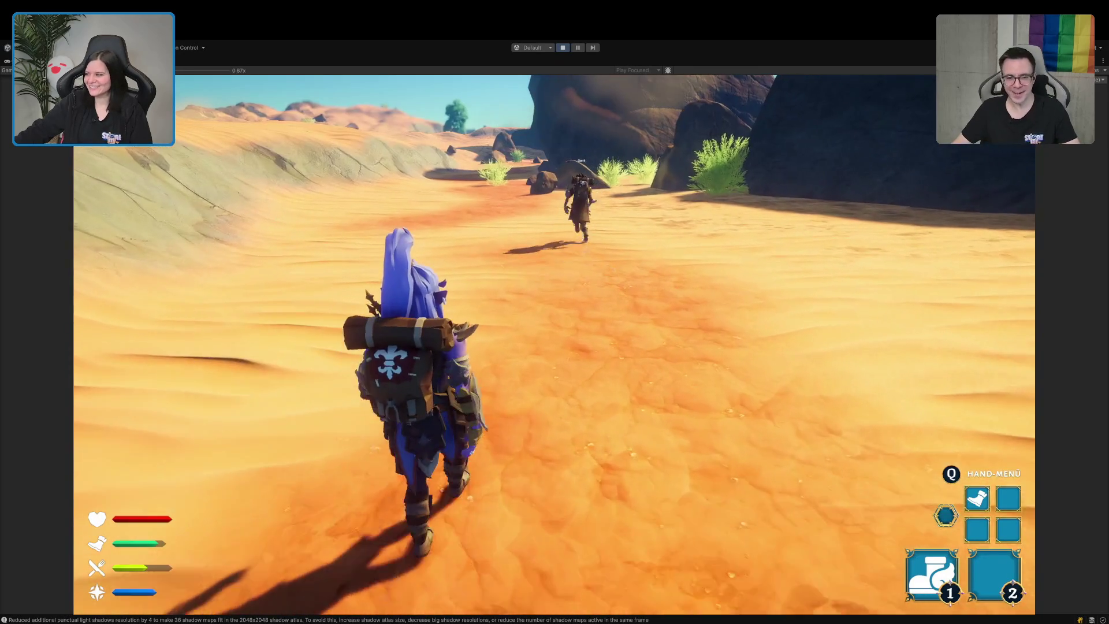
key(w)
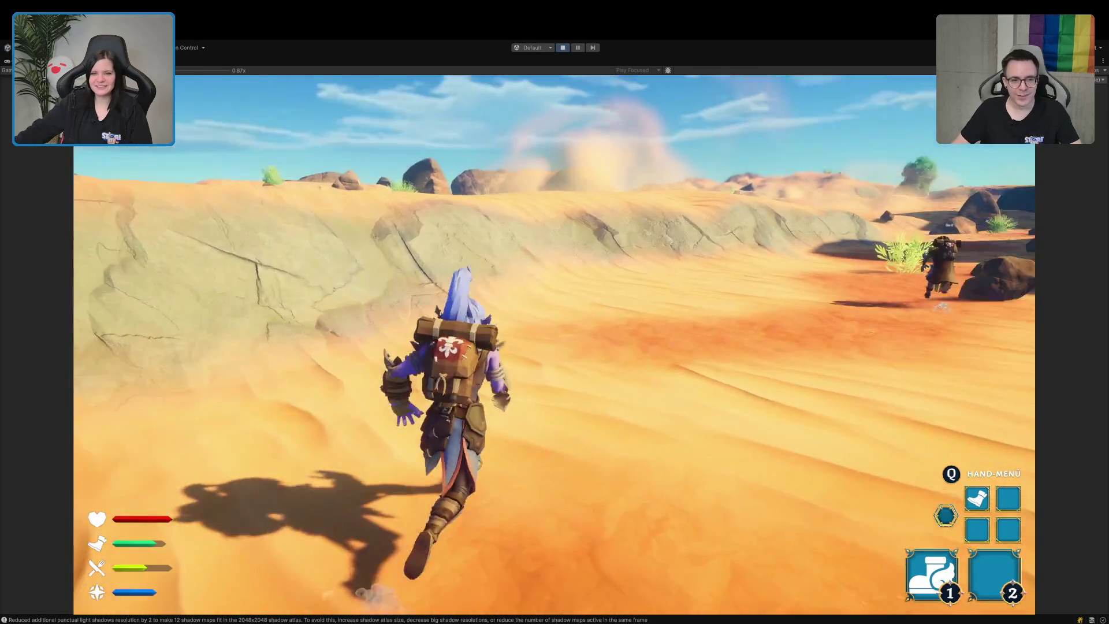
key(w)
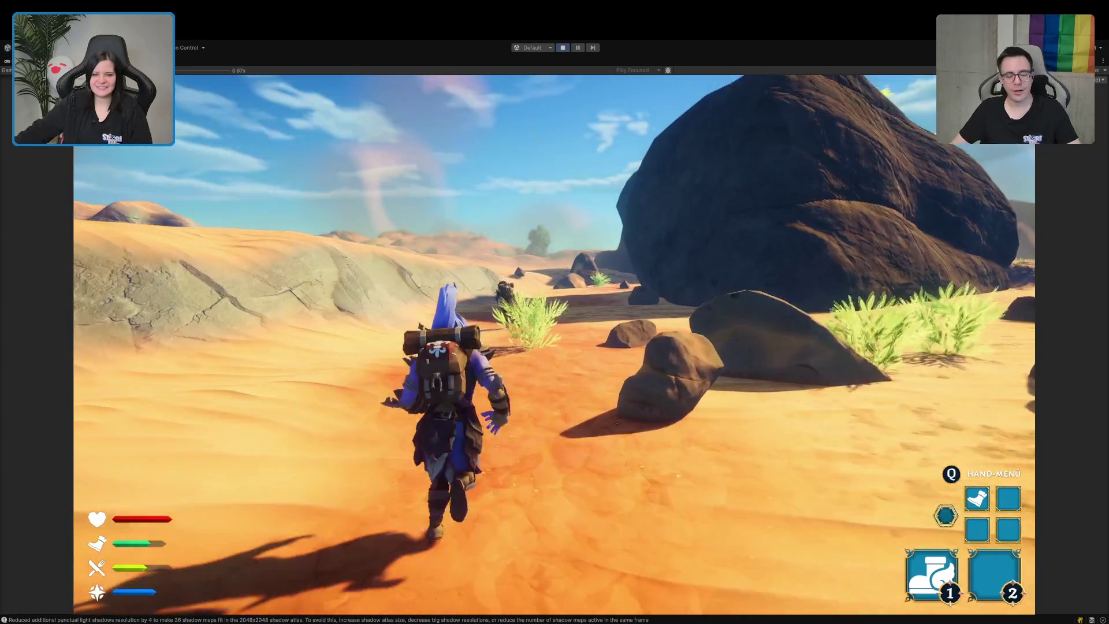
key(w)
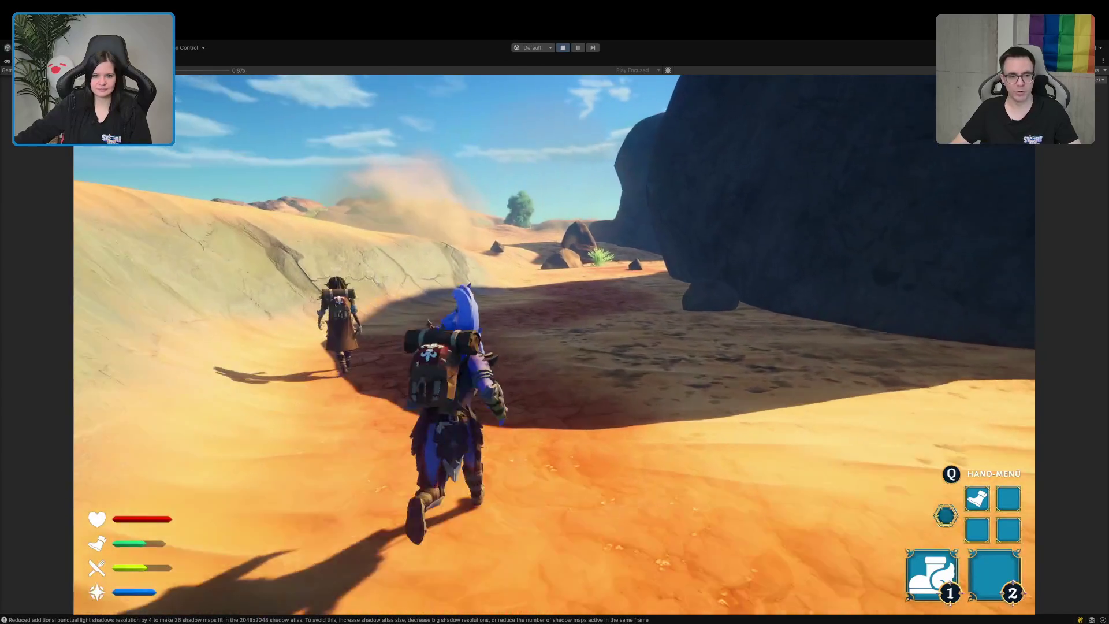
key(w)
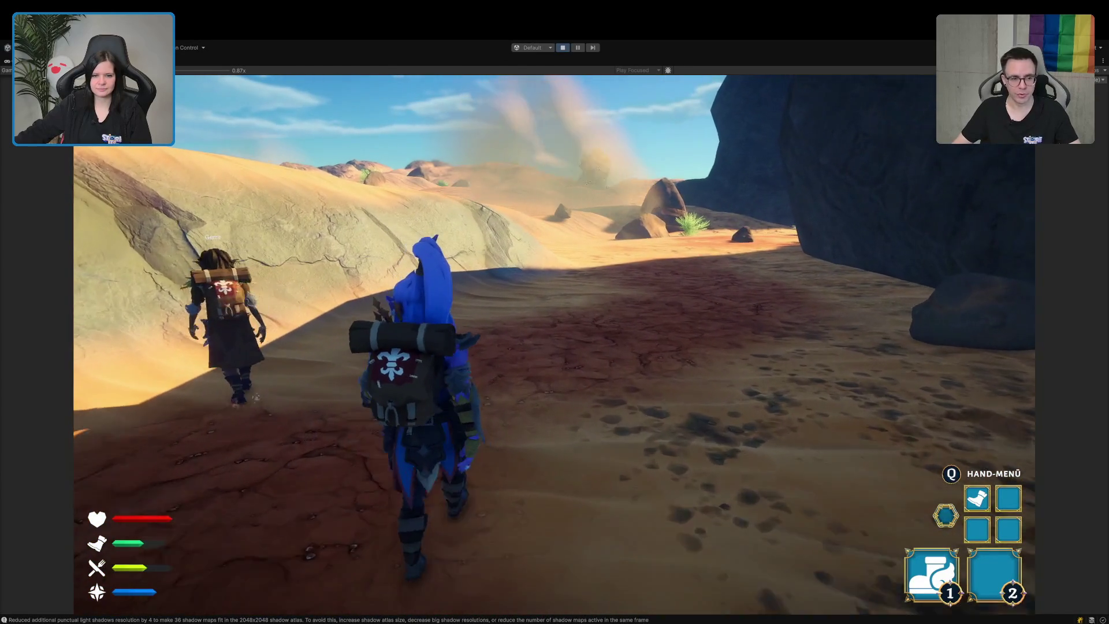
key(w)
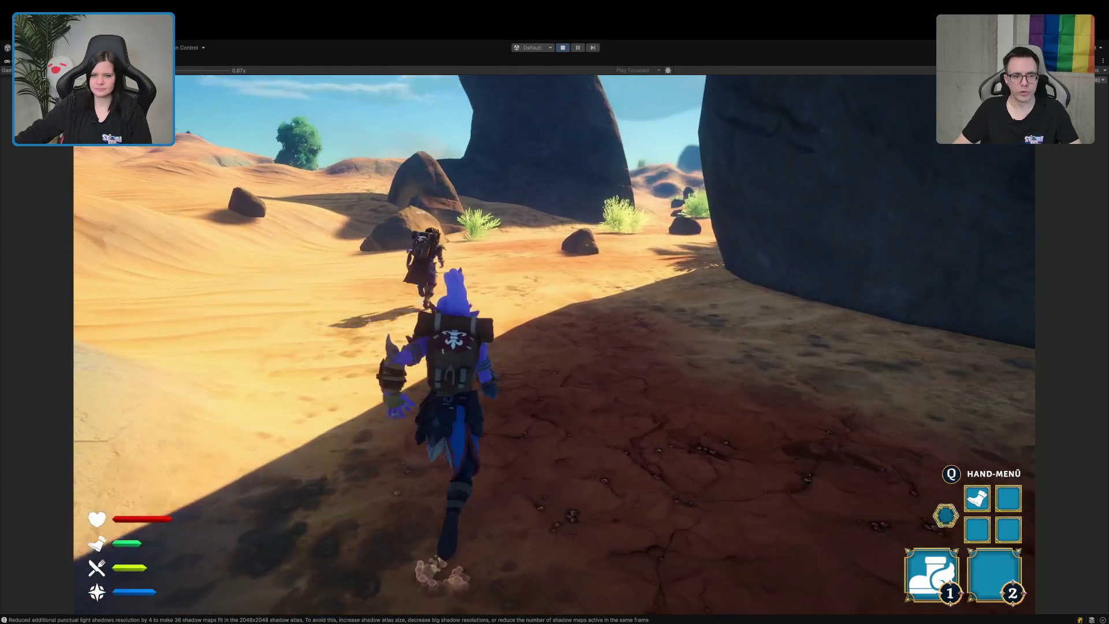
key(w)
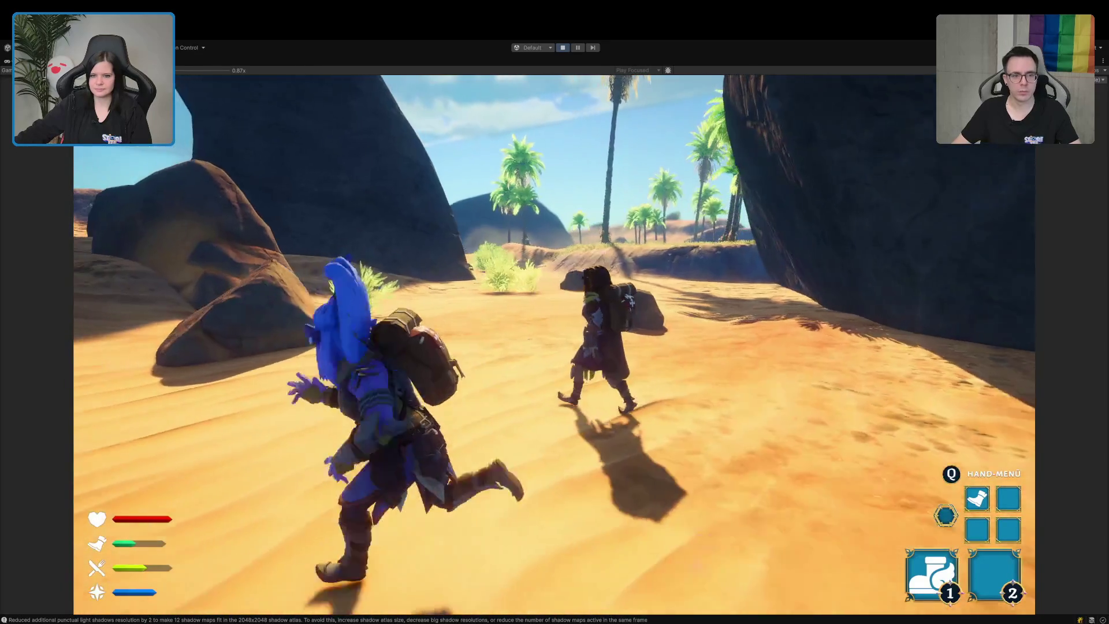
key(w)
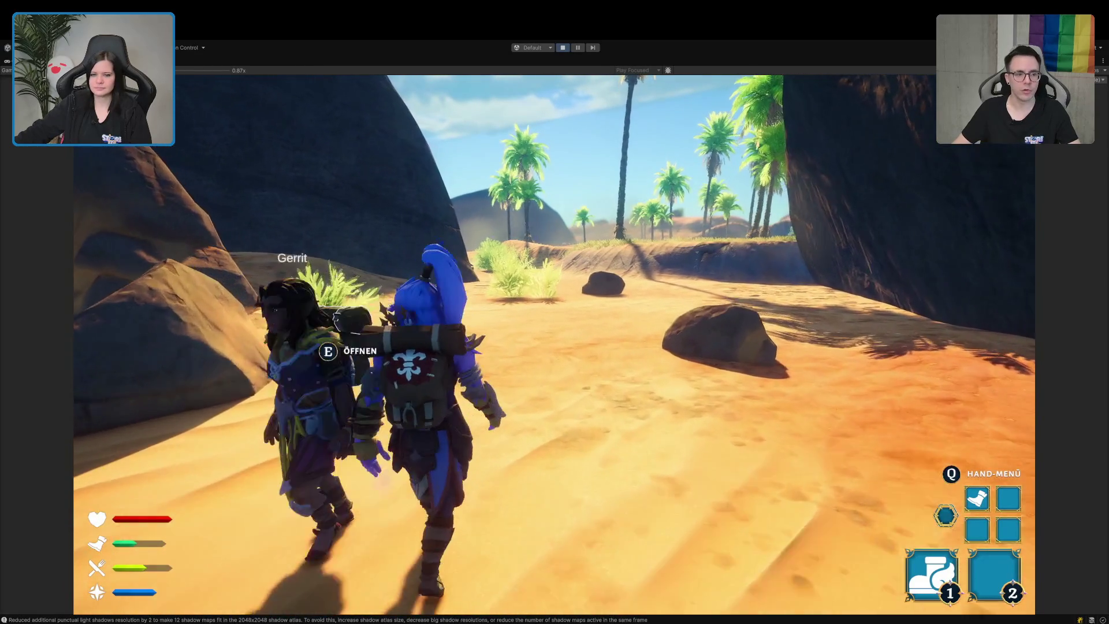
key(w)
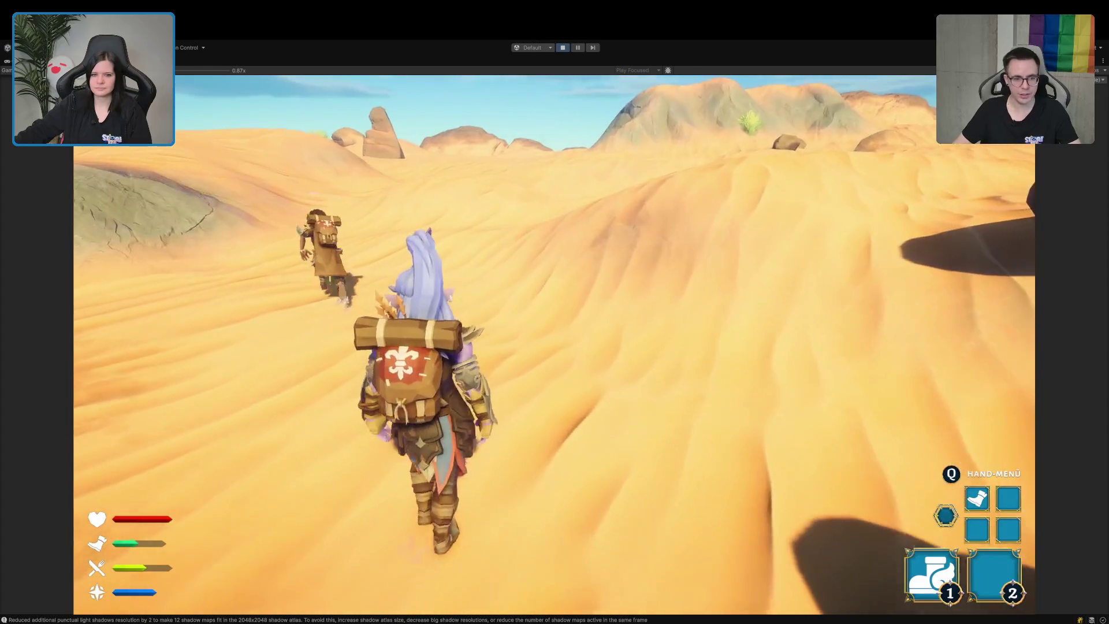
key(w)
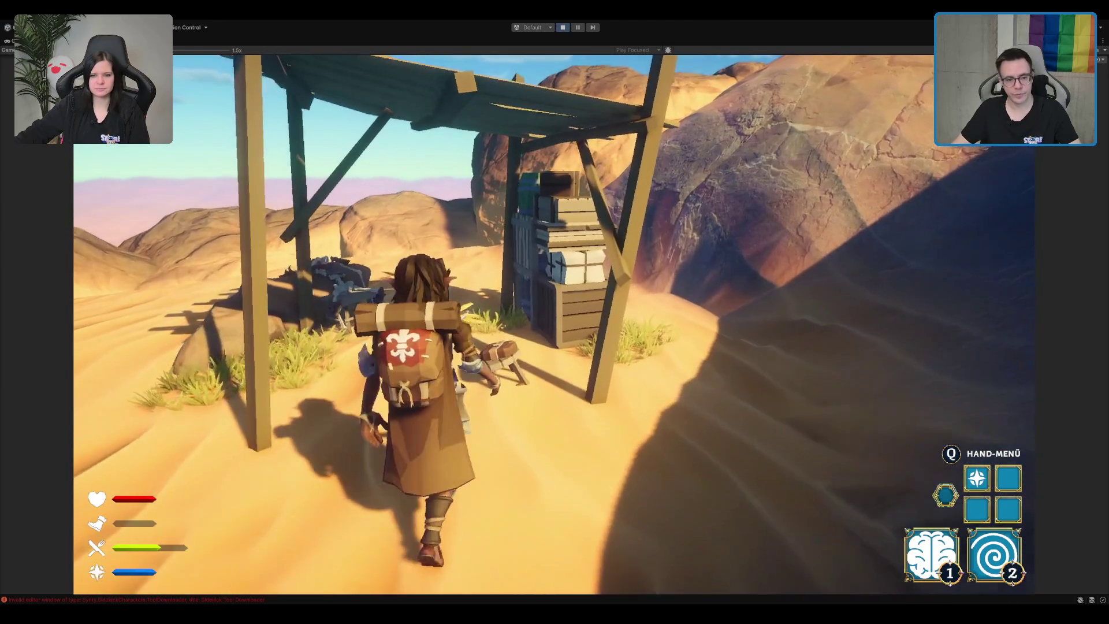
- Move the blue Mana-Trank potion from the inventory into a hand slot
key(i)
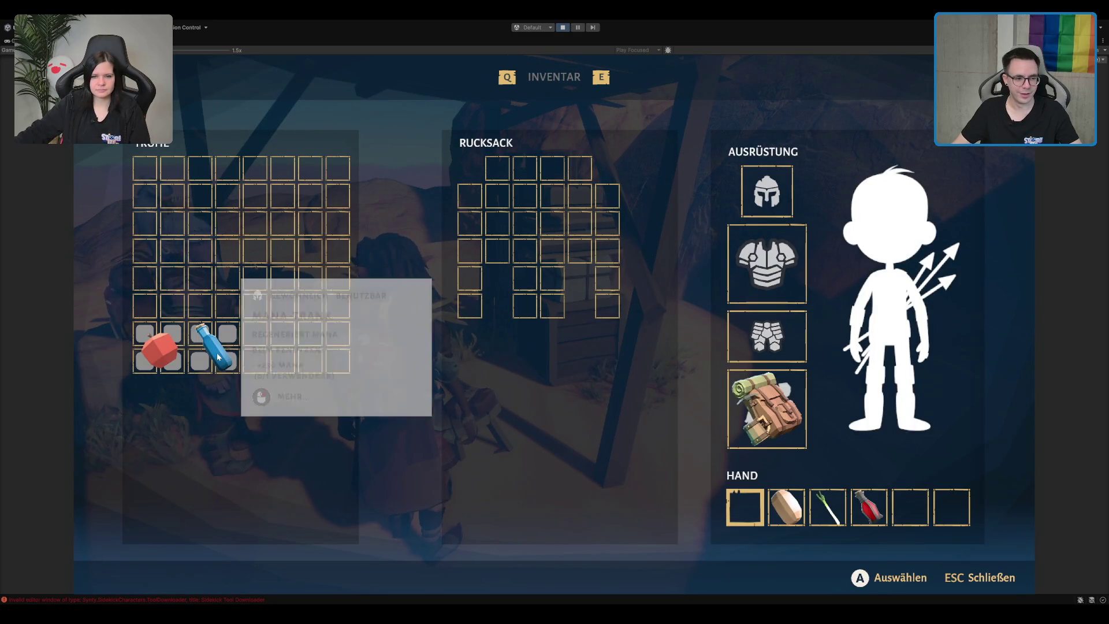
mouse_move(215, 346)
mouse_down()
mouse_move(900, 456)
mouse_move(919, 507)
mouse_up()
mouse_move(156, 349)
key(Escape)
- Take the bread, then the leek, from the radial item wheel and eat the leek
key(w)
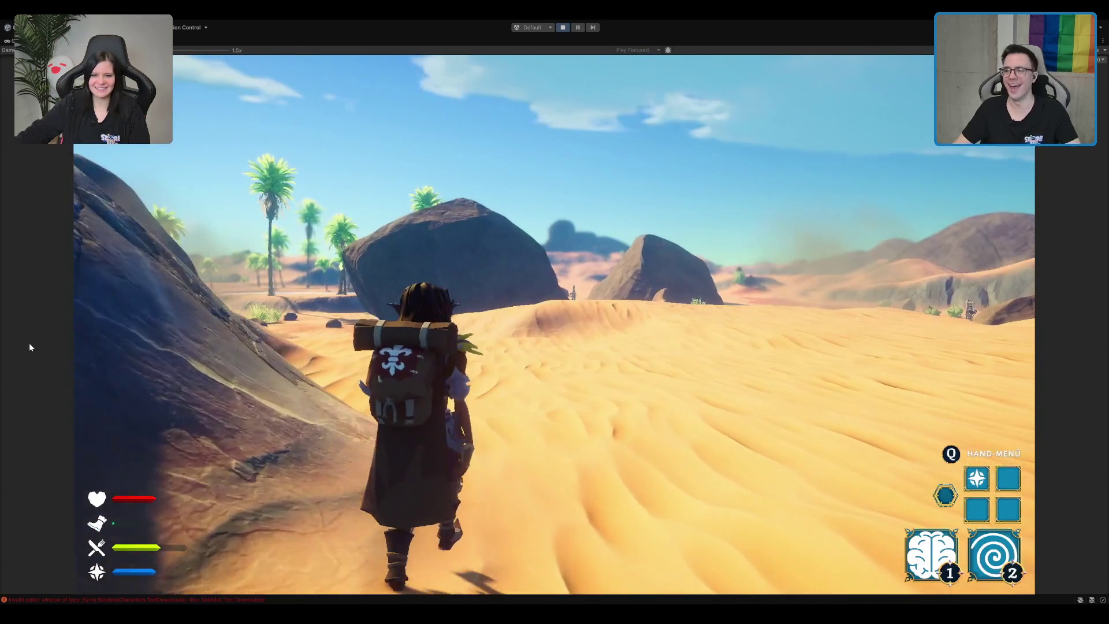
key(Tab)
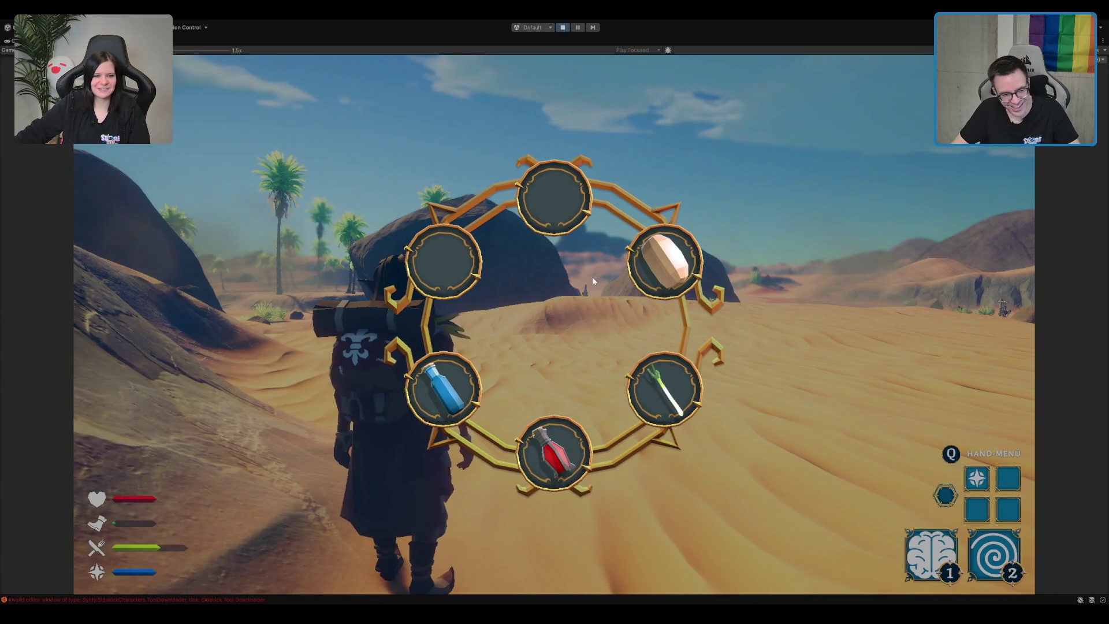
click(664, 263)
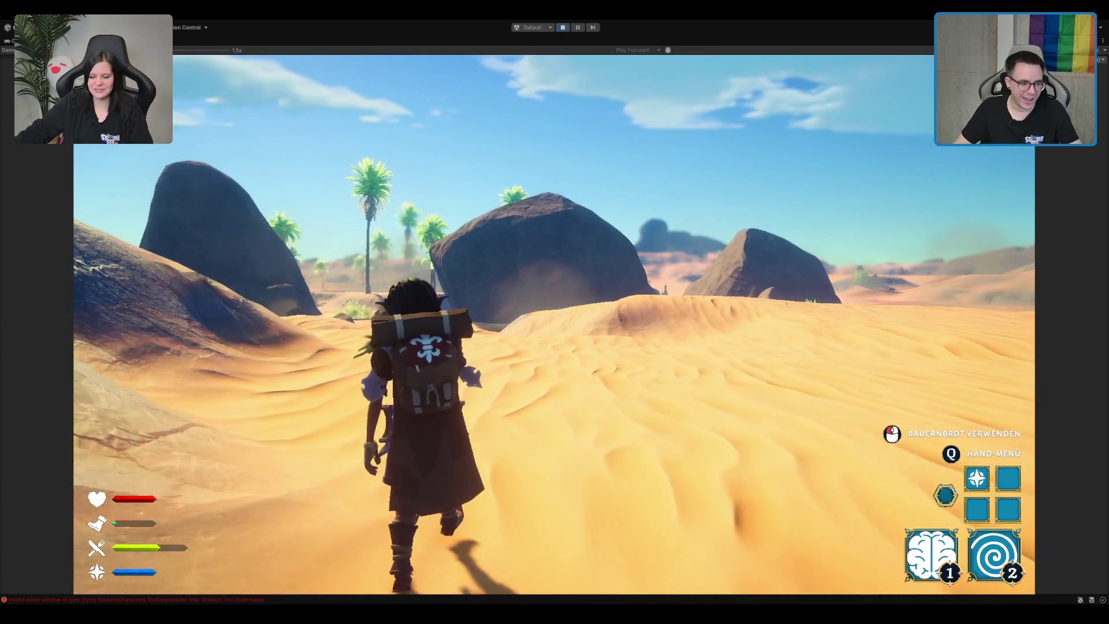
key(Tab)
key(Tab)
key(Tab)
click(651, 380)
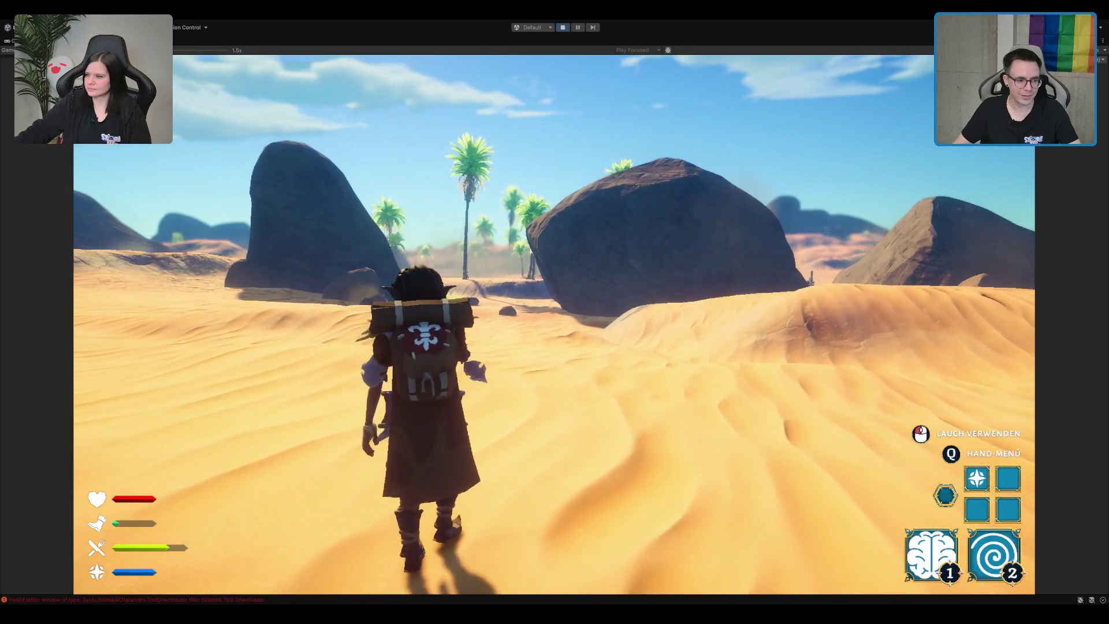
click(555, 312)
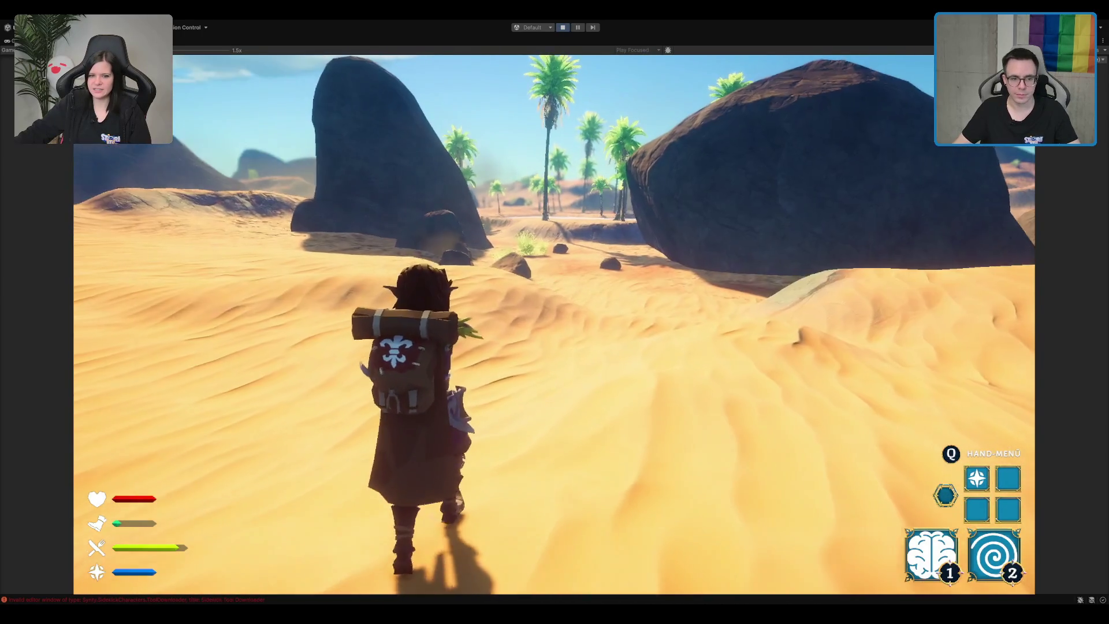
- Cast the light pillar ability and the spiral dash, then stop play mode
click(555, 312)
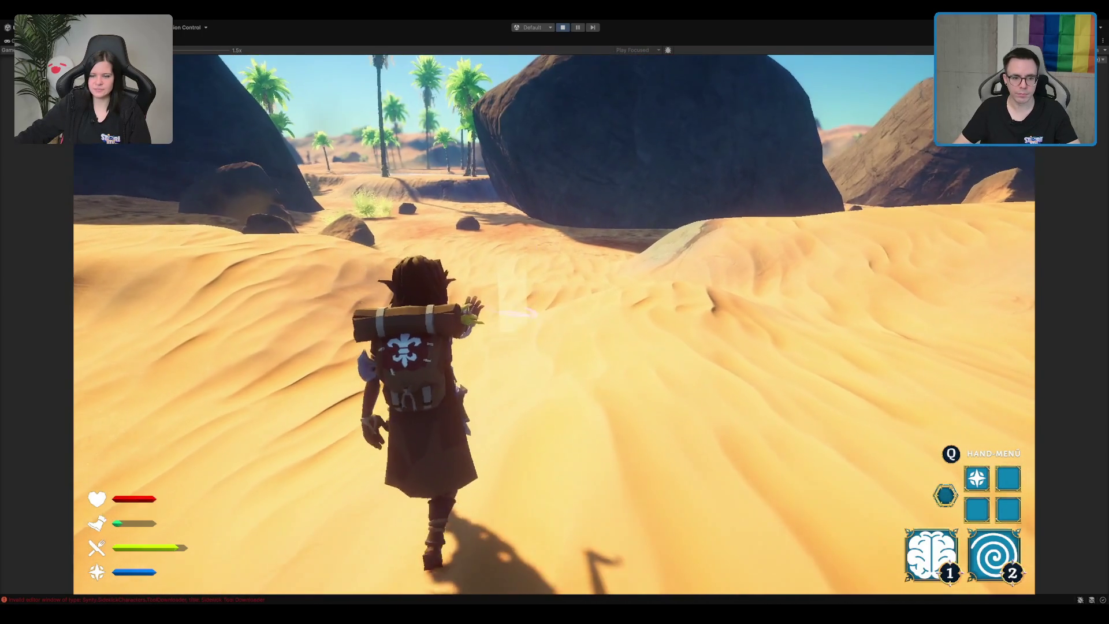
key(2)
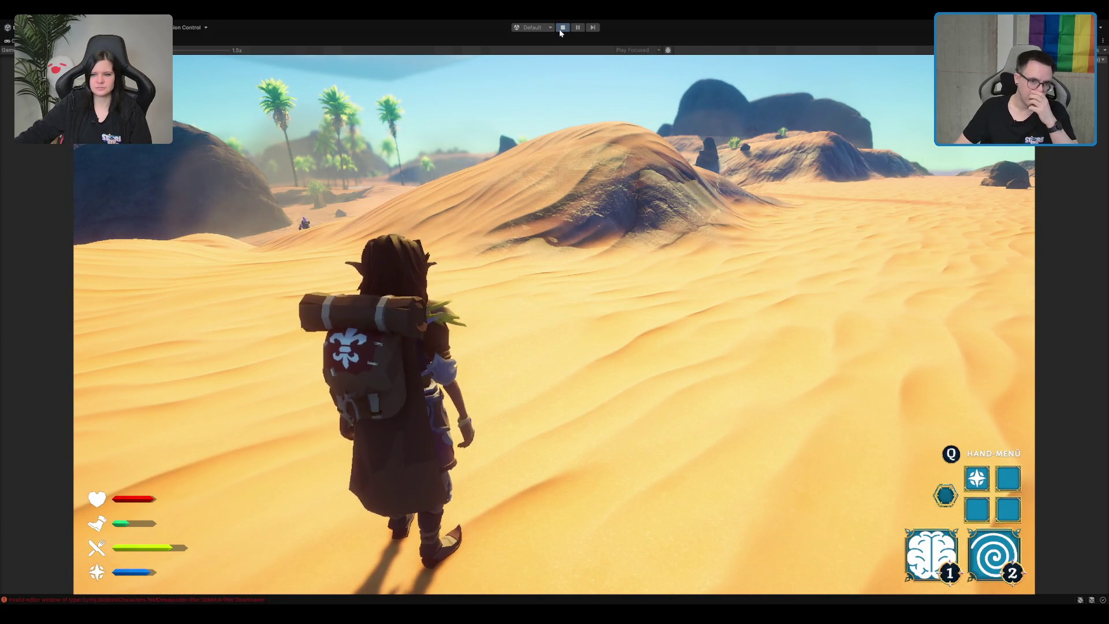
click(562, 28)
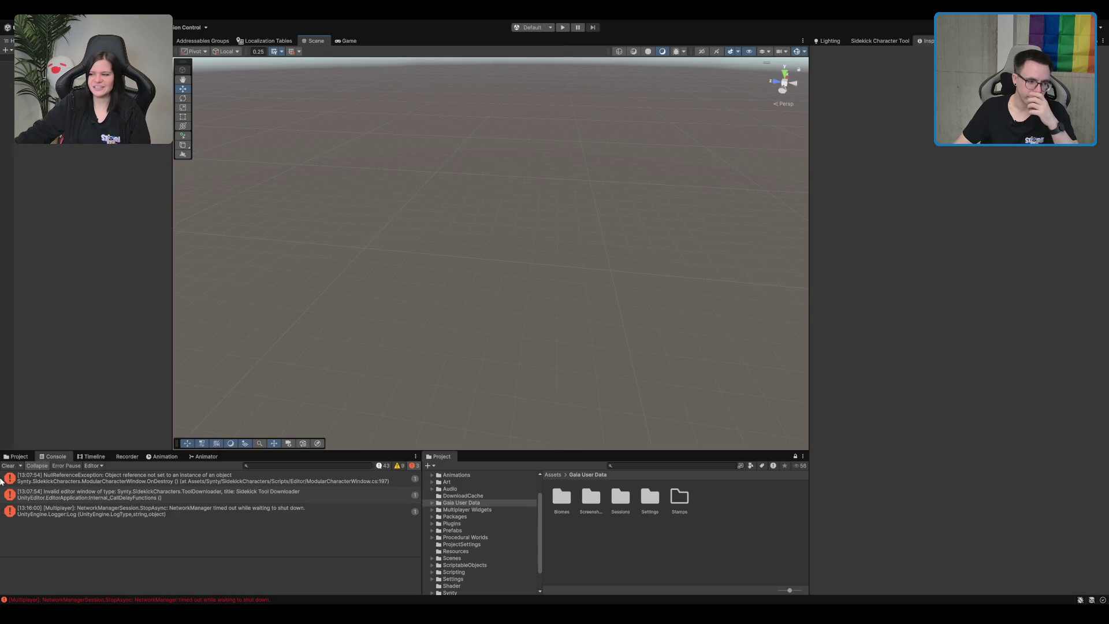
- Clear the console errors and browse to Scenes/MapTiles/Desert/Plains, opening its terrain scene
click(8, 465)
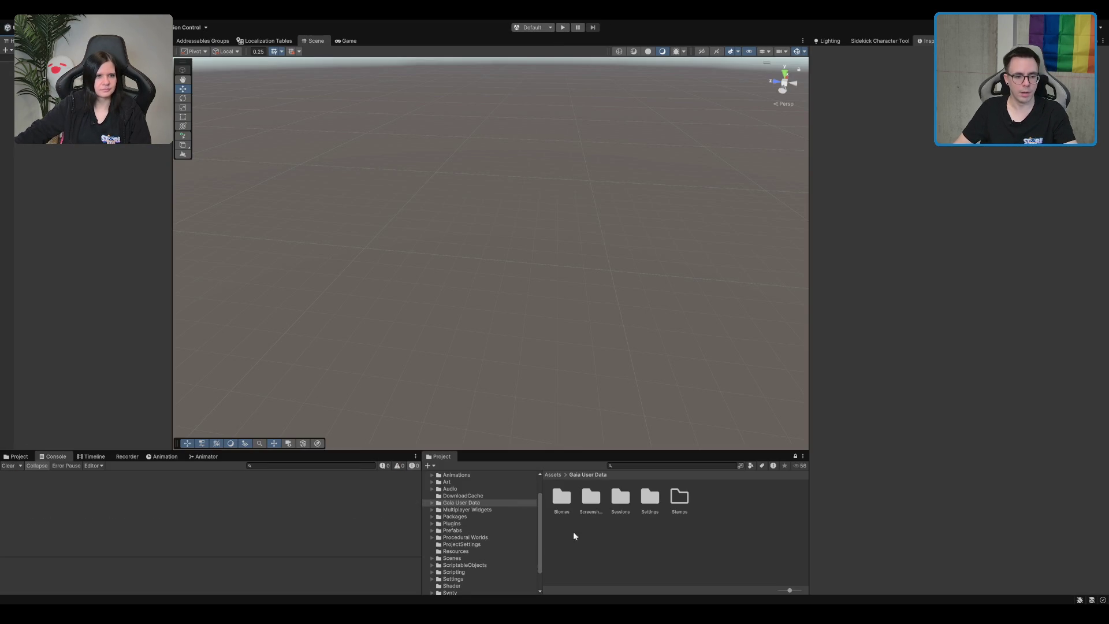
click(483, 502)
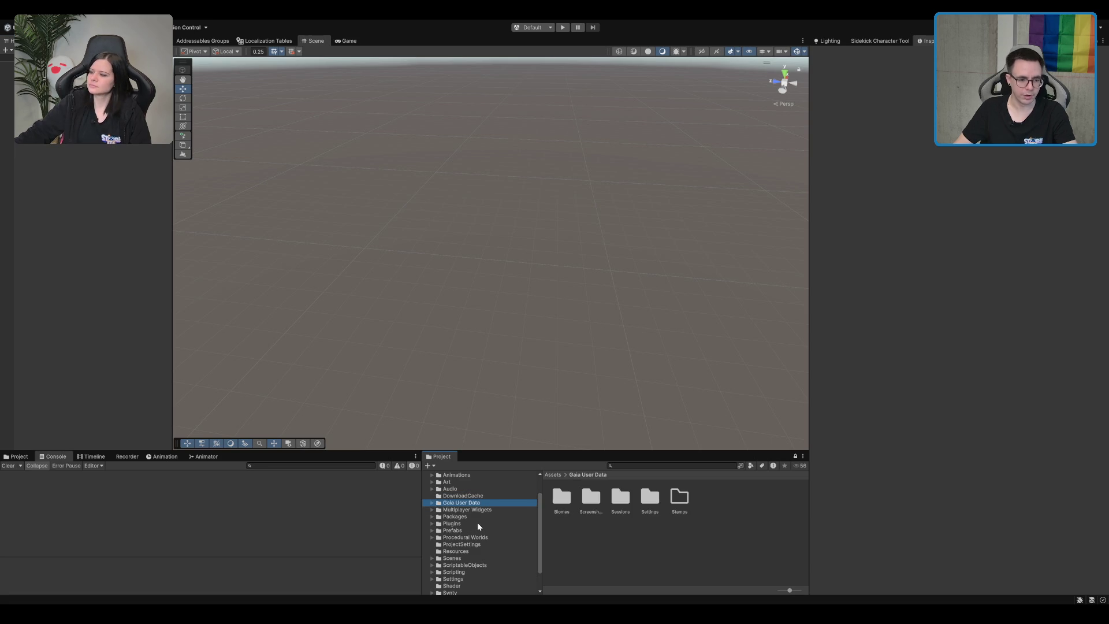
double_click(465, 557)
scroll(497, 544, down, 1)
click(491, 556)
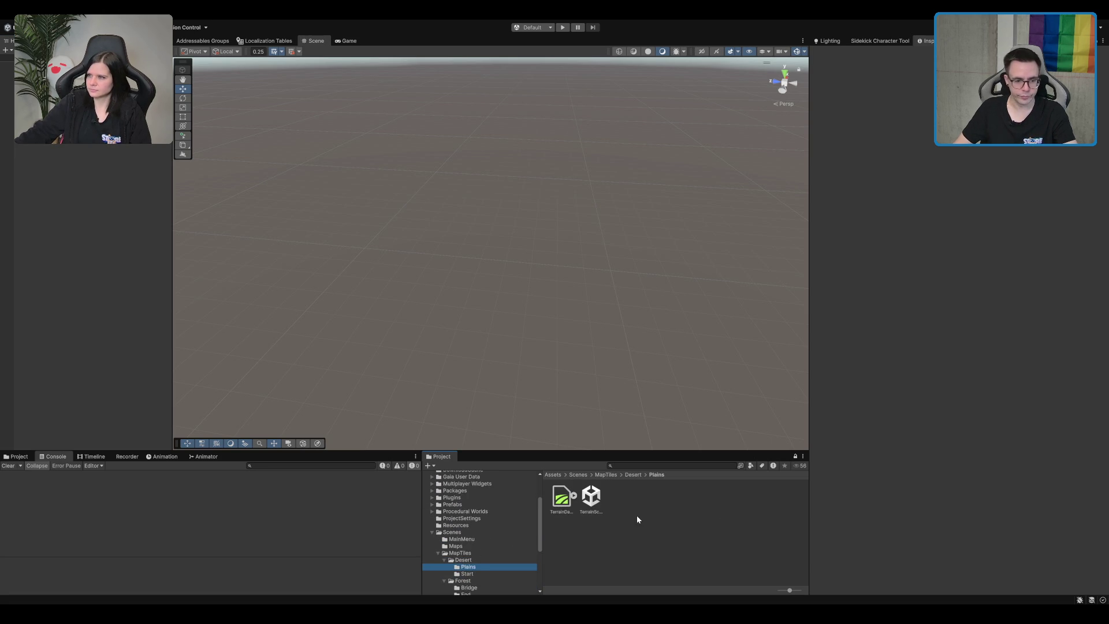
double_click(591, 495)
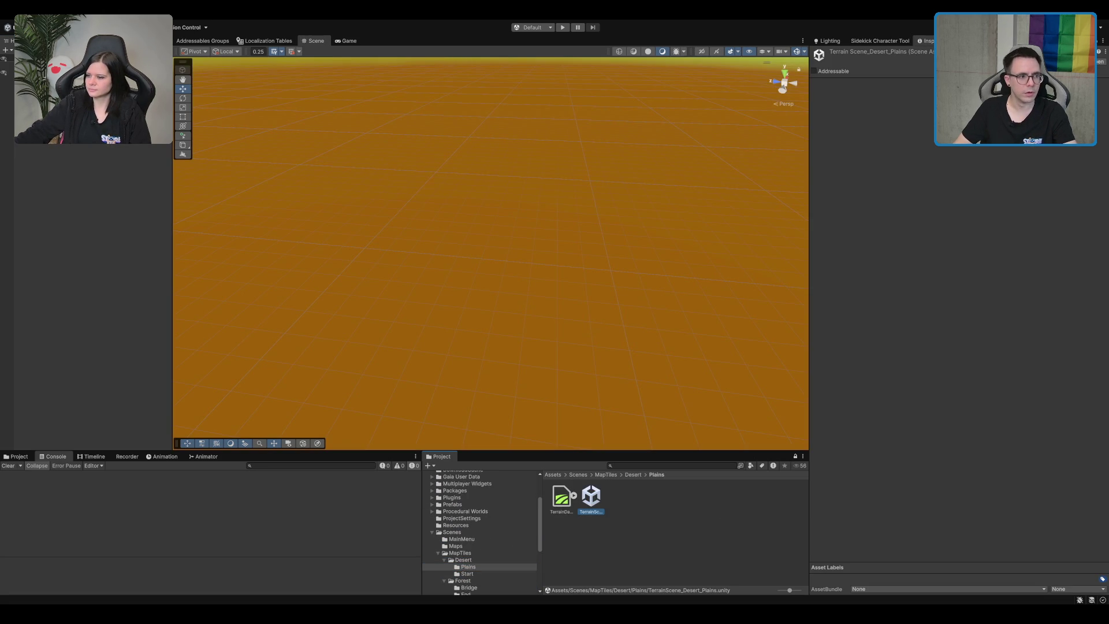
- Set the Location Area Ids of LocationArea_02 and LocationArea_03 to match their names
click(58, 99)
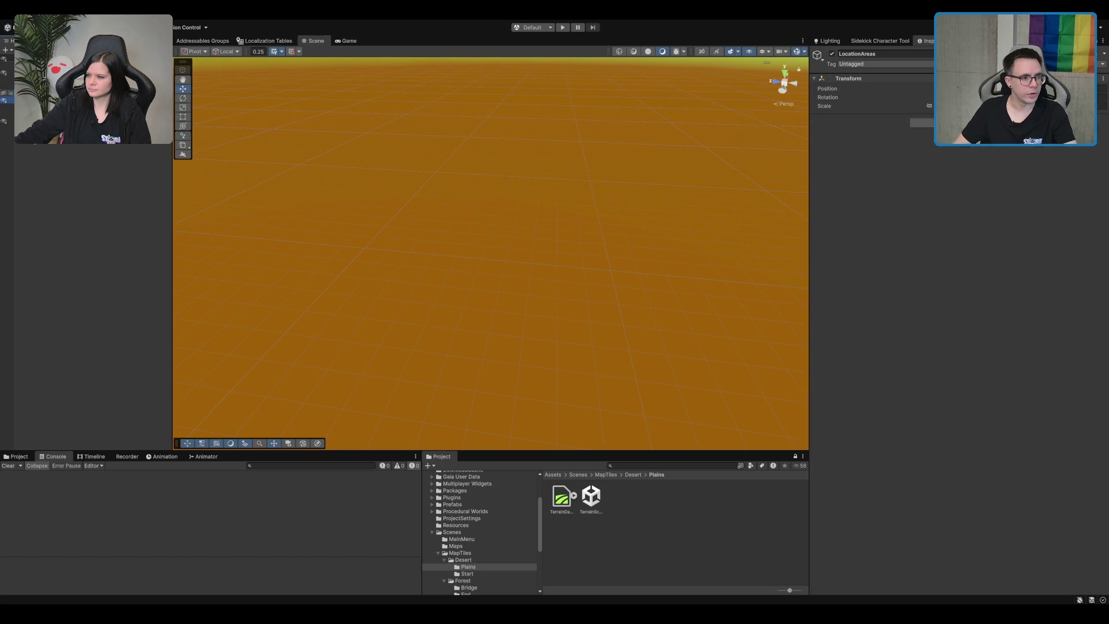
click(58, 120)
click(1027, 152)
key(ctrl+v)
click(58, 131)
click(1042, 150)
key(ctrl+v)
key(BackSpace)
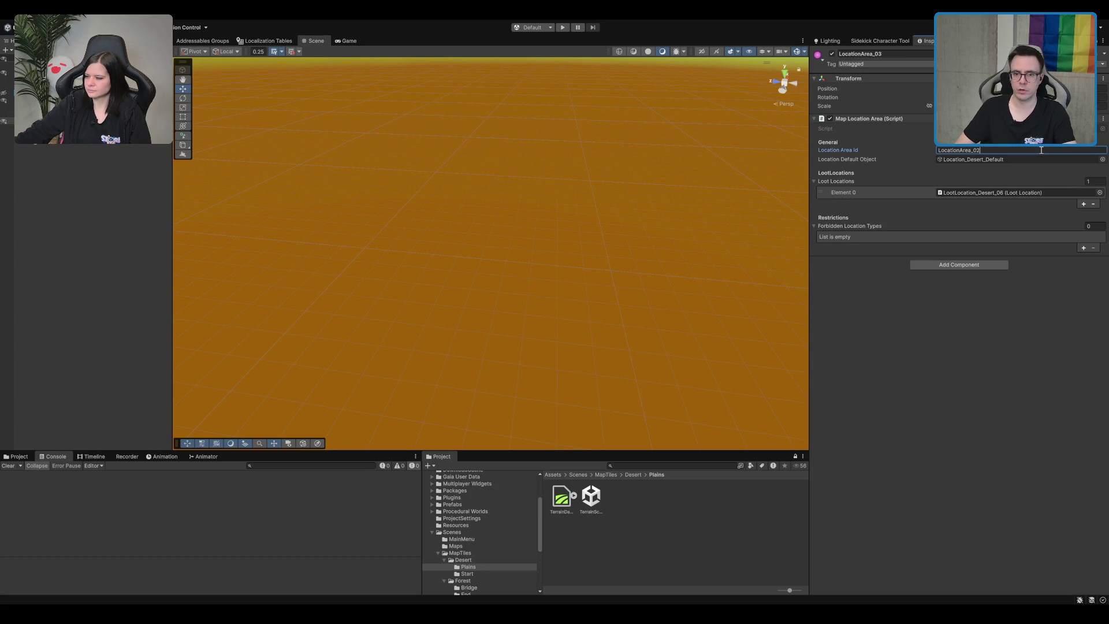
text(3)
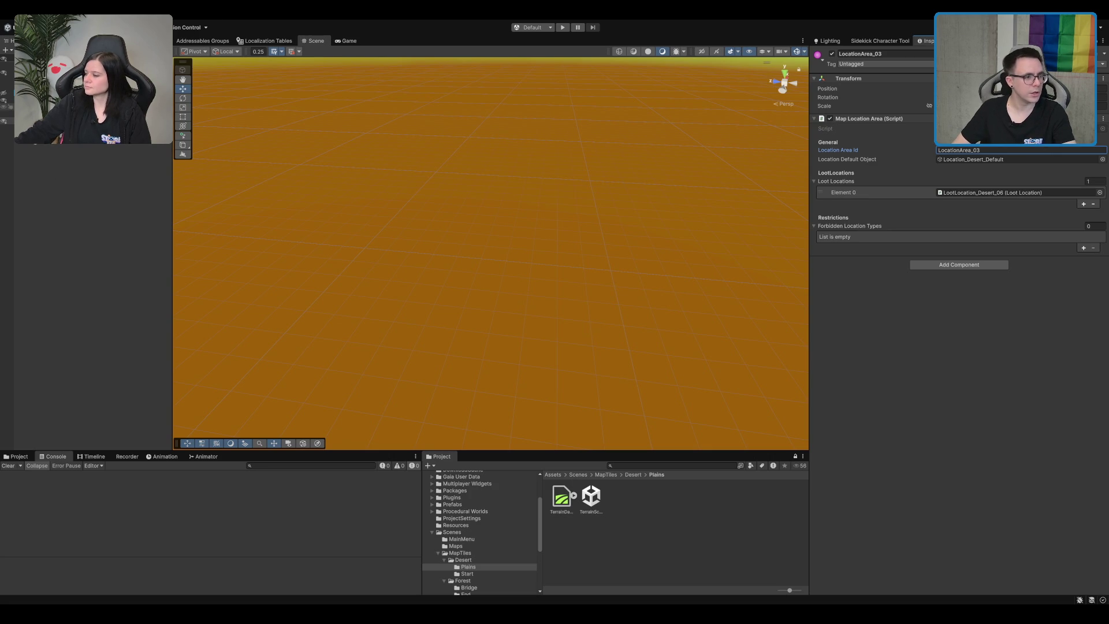
- Set the Loot Location Ids to LootLocation_Desert_02 and LootLocation_Desert_03
click(75, 134)
key(Down)
key(Down)
key(Up)
key(Up)
click(1054, 172)
key(BackSpace)
text(2)
click(90, 150)
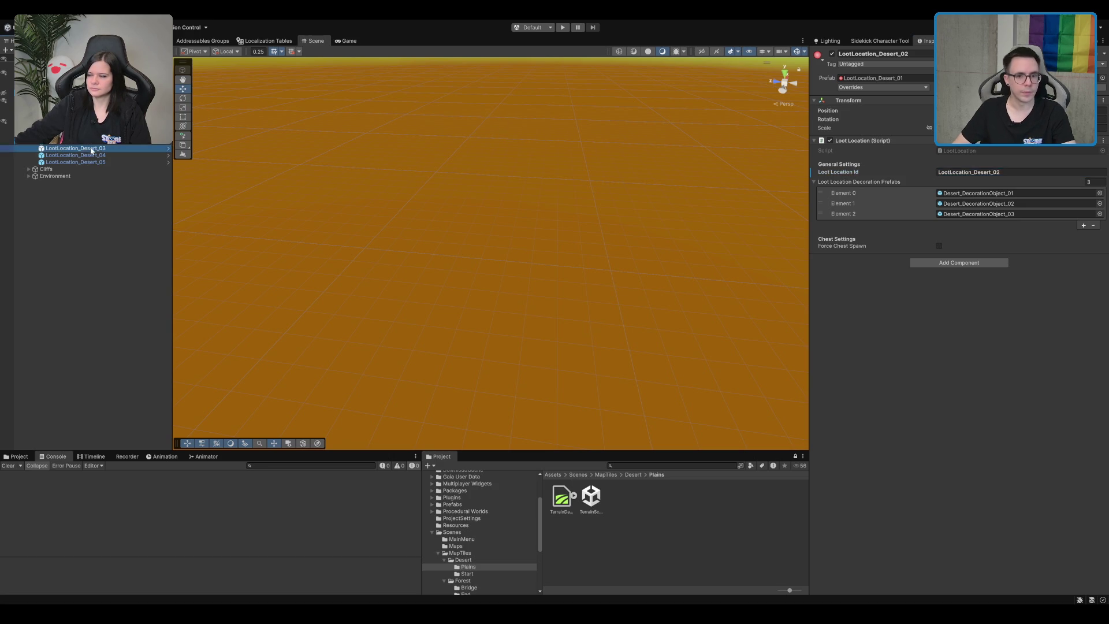
click(1054, 172)
key(BackSpace)
text(3)
- Set LootLocation_Desert_04 and _05 Ids, then select the Desert Start terrain scene
click(97, 149)
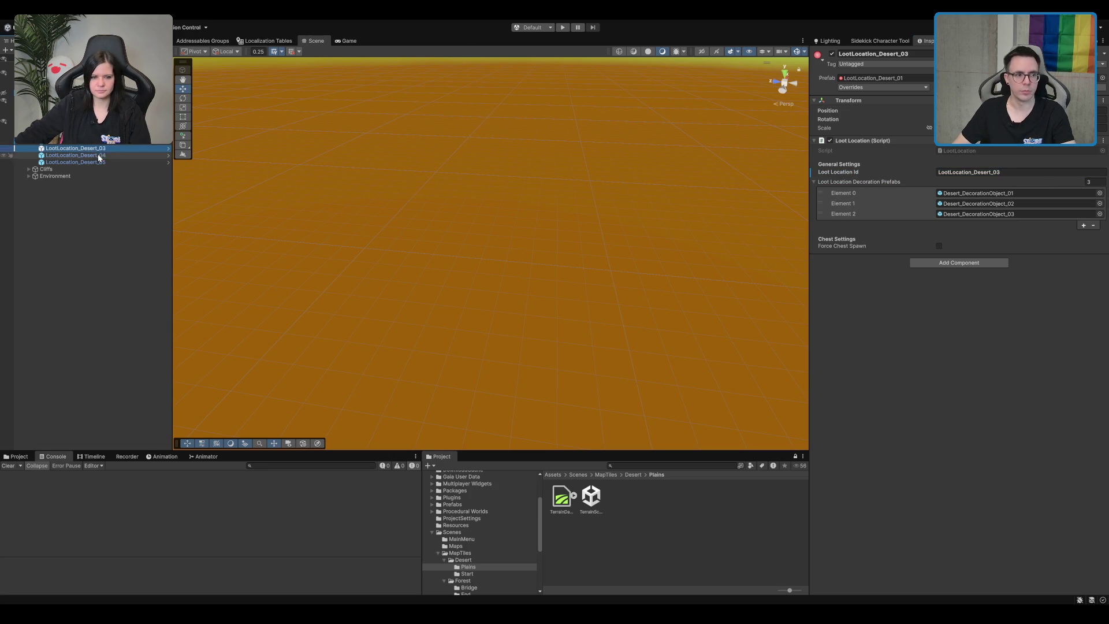
click(99, 156)
click(1046, 174)
key(BackSpace)
text(4)
click(136, 162)
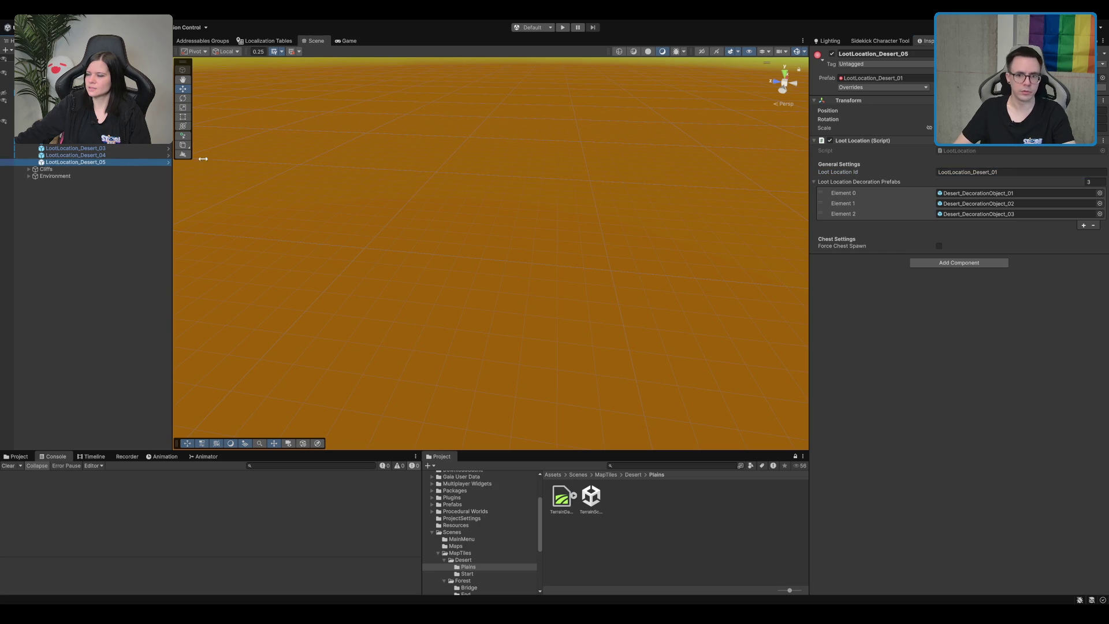
click(1029, 171)
text(5)
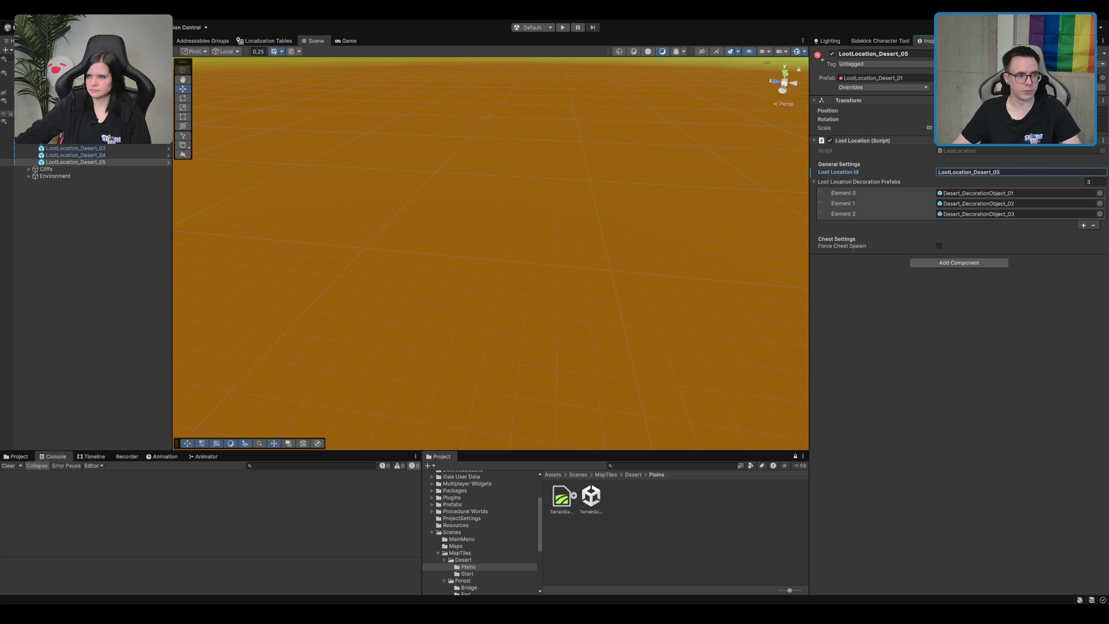
click(487, 574)
click(590, 506)
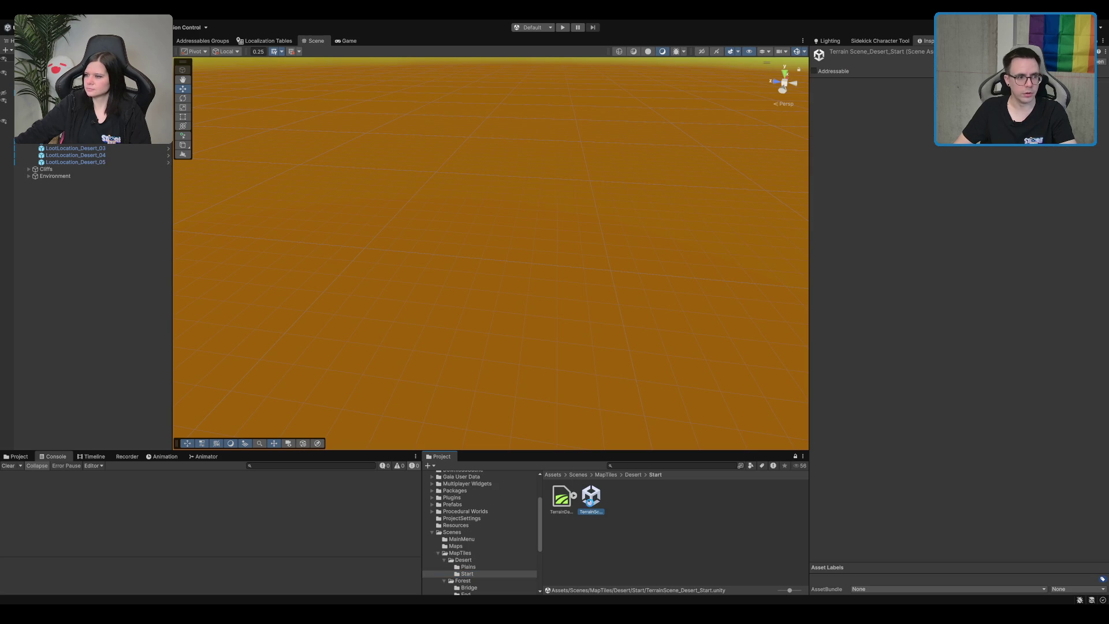
- Open the Desert Start terrain scene and set loot location Ids ending in 02 and 03
double_click(591, 506)
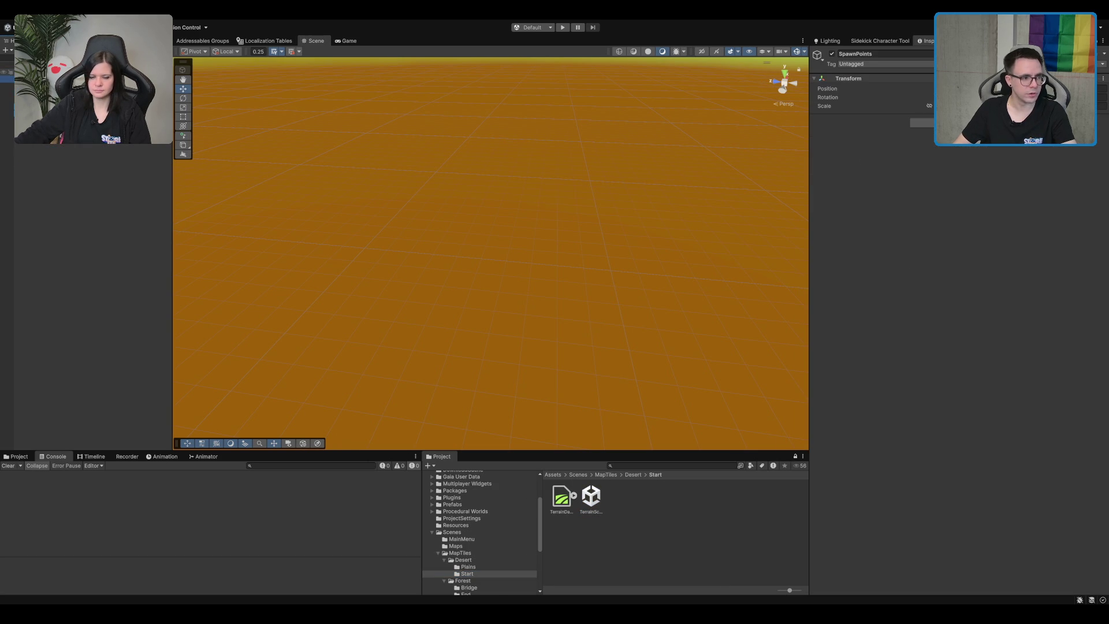
click(104, 127)
click(87, 134)
click(999, 172)
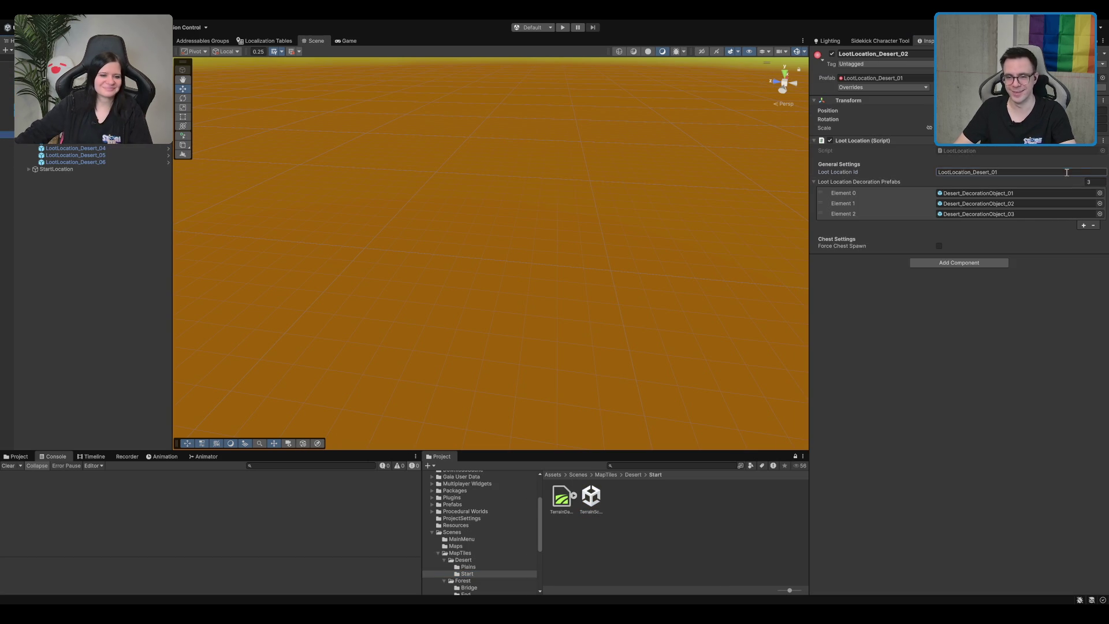
key(BackSpace)
text(2)
click(87, 141)
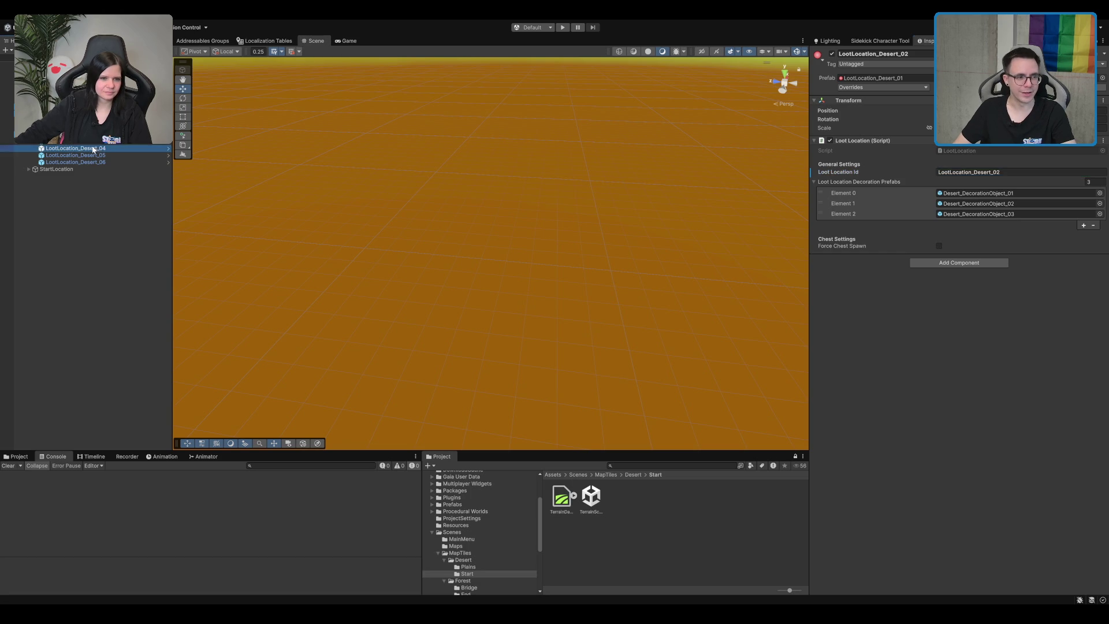
click(1018, 172)
click(1018, 172)
key(BackSpace)
text(3)
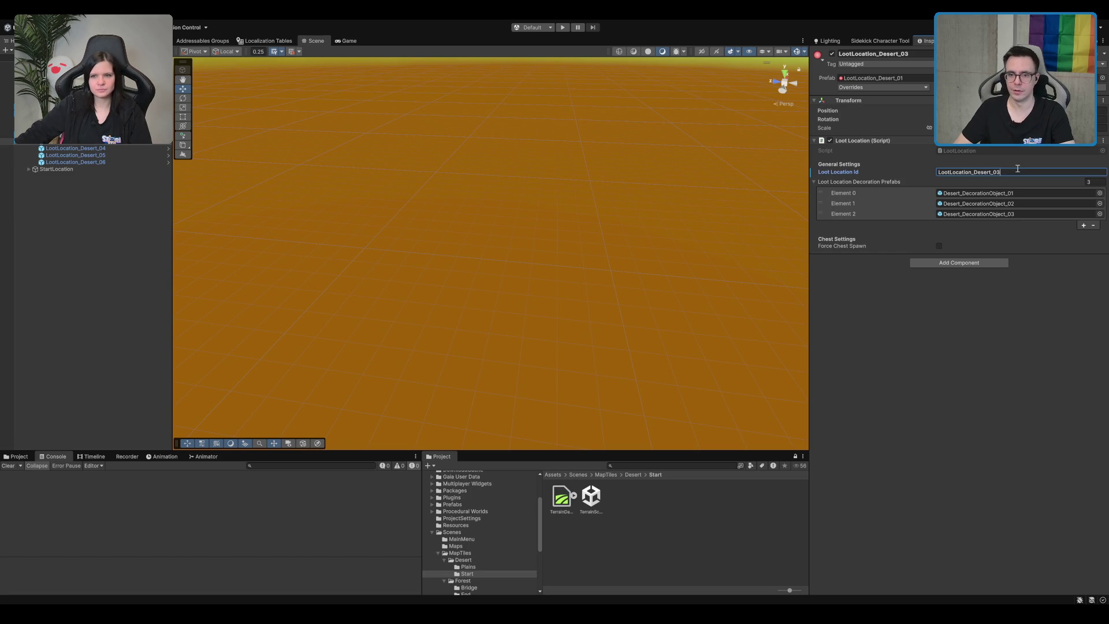
- Set the Loot Location Ids to LootLocation_Desert_04 and LootLocation_Desert_05
click(121, 143)
click(76, 148)
click(1035, 173)
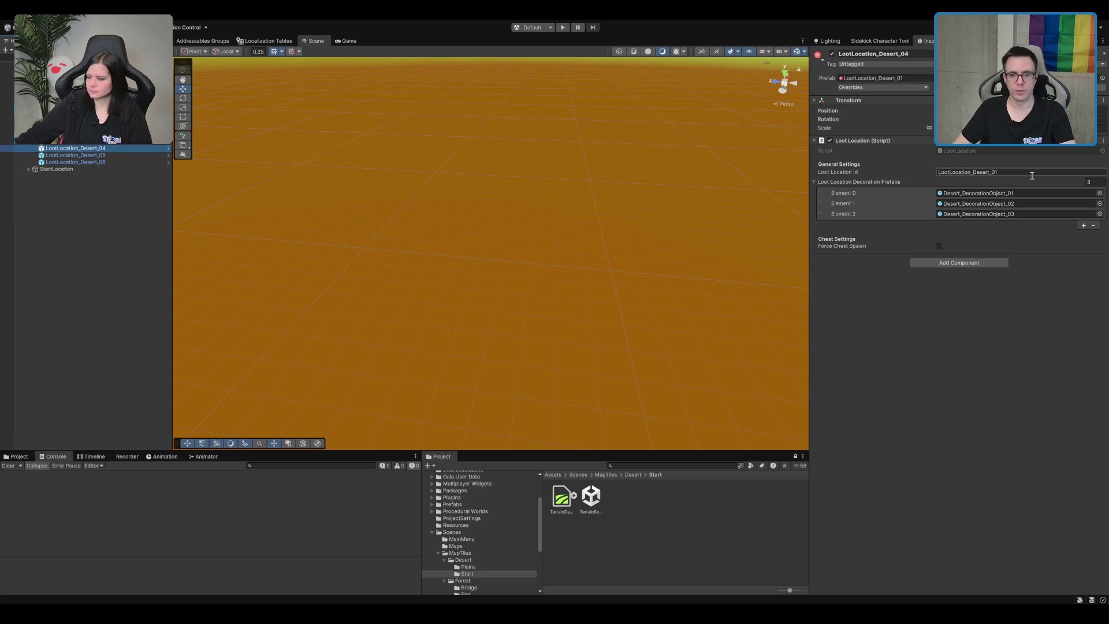
key(BackSpace)
text(4)
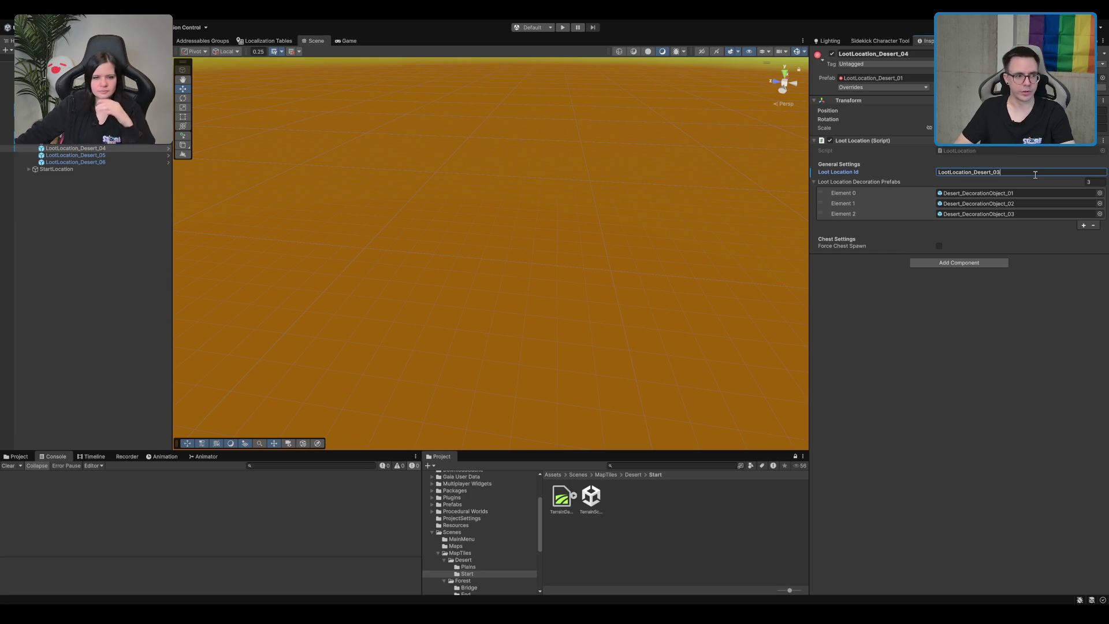
click(75, 148)
click(75, 154)
click(1066, 172)
key(ctrl+v)
key(BackSpace)
text(5)
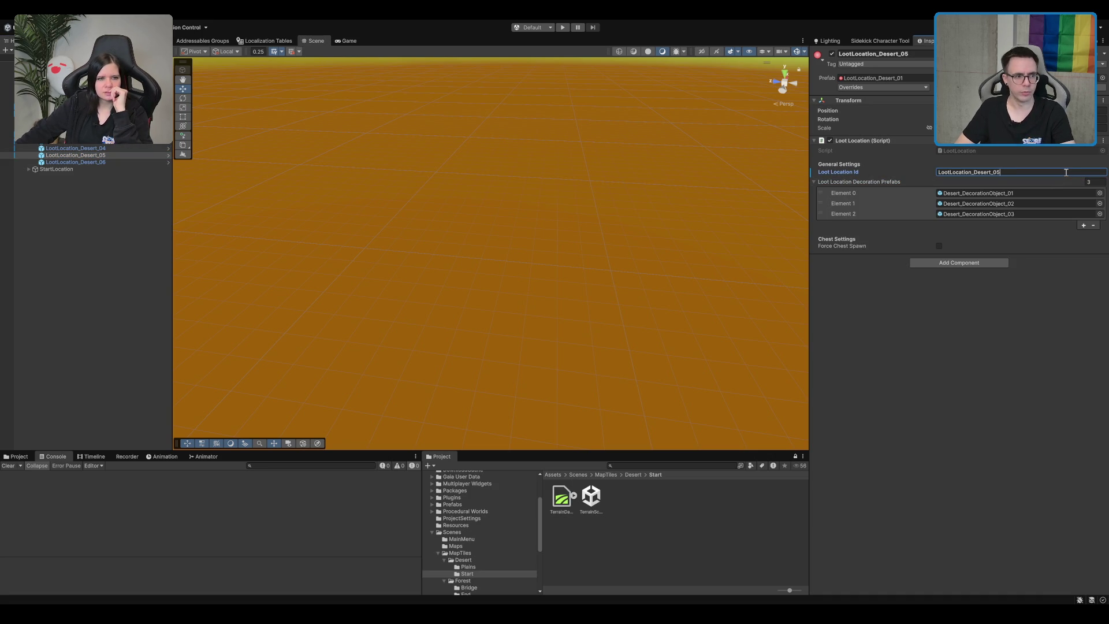
click(122, 156)
- Set LootLocation_Desert_06's Loot Location Id to LootLocation_Desert_06 and clear the selection
click(122, 162)
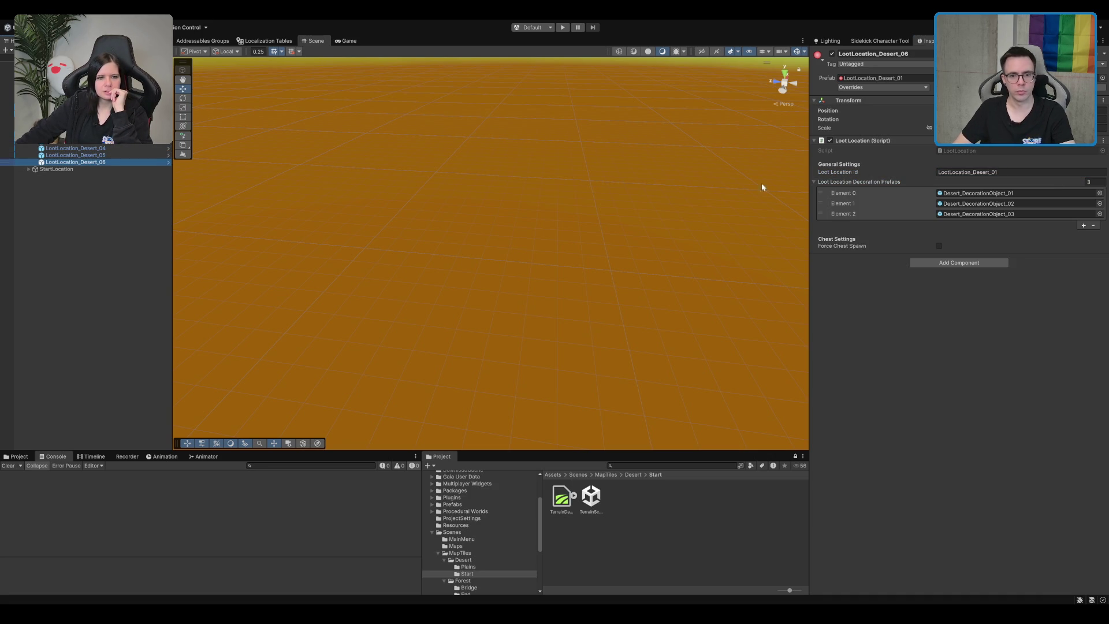
click(1020, 172)
text(LootLocation_Desert_06)
key(BackSpace)
text(6)
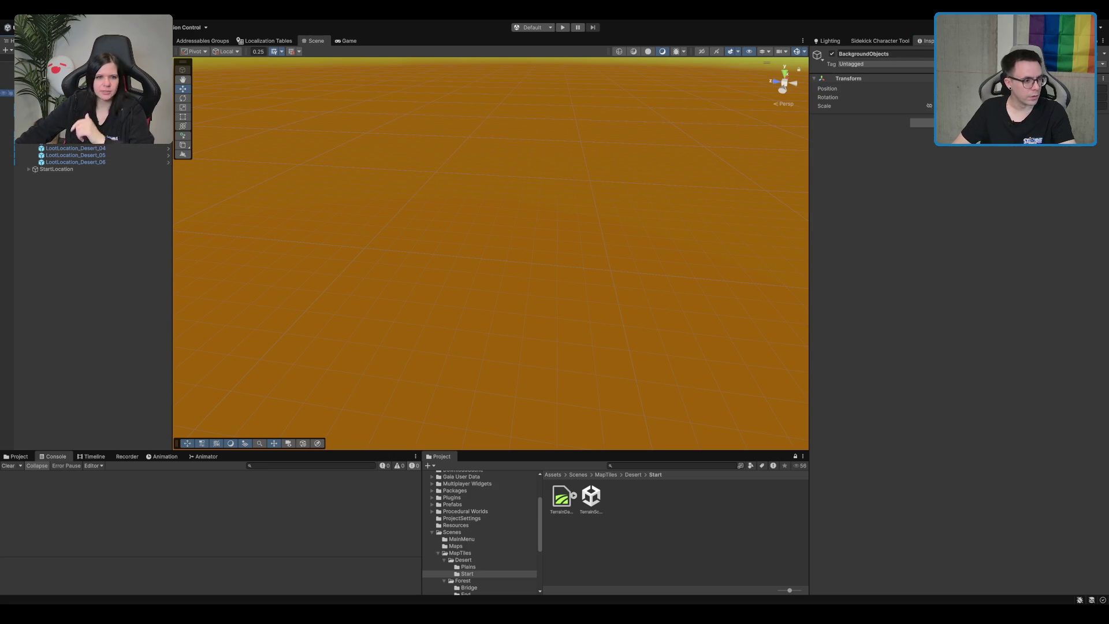
click(63, 206)
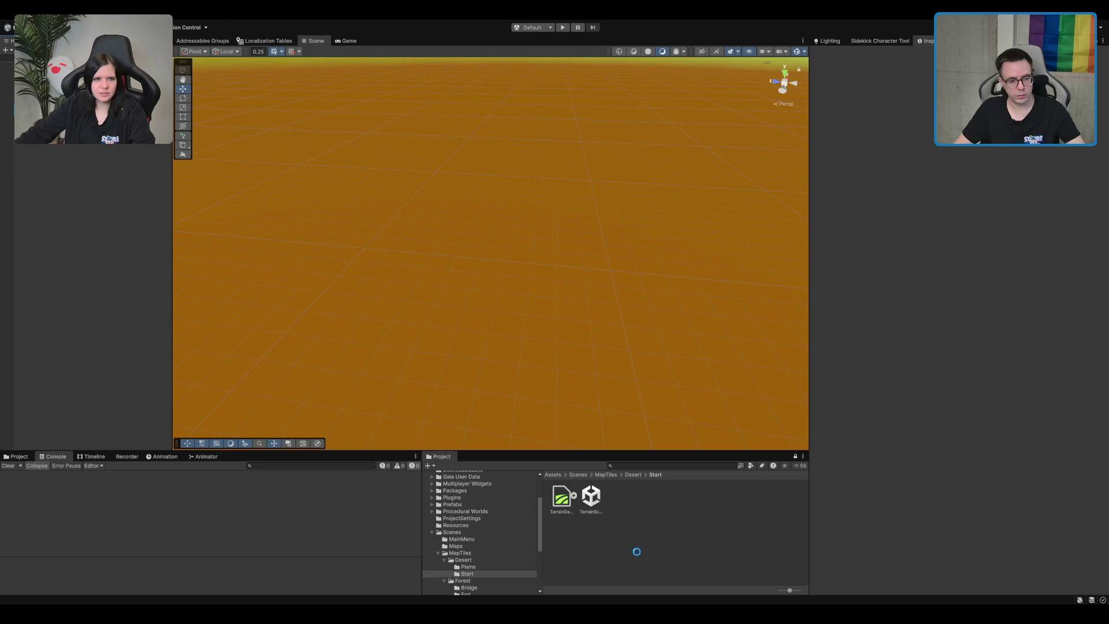
- Browse the Forest Start, Bridge and End folders and open the MountainPass scene
scroll(473, 564, down, 2)
click(469, 561)
click(466, 569)
click(478, 575)
click(591, 497)
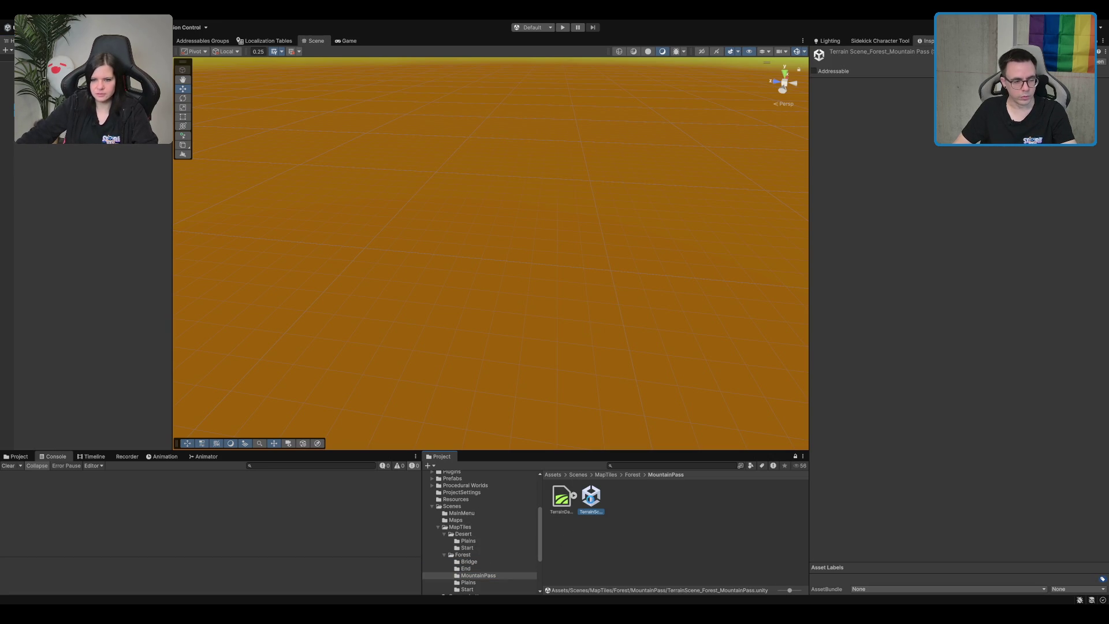
- Inspect the scene's objects and change LocationArea_02's Id to ForestPlains_Location_02
click(8, 72)
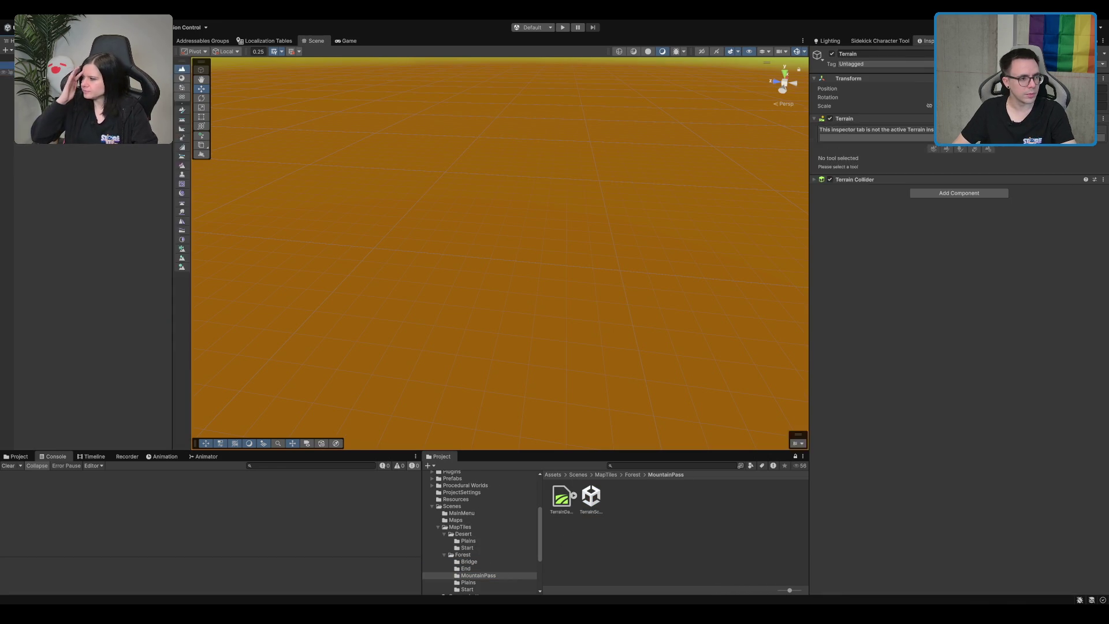
click(7, 92)
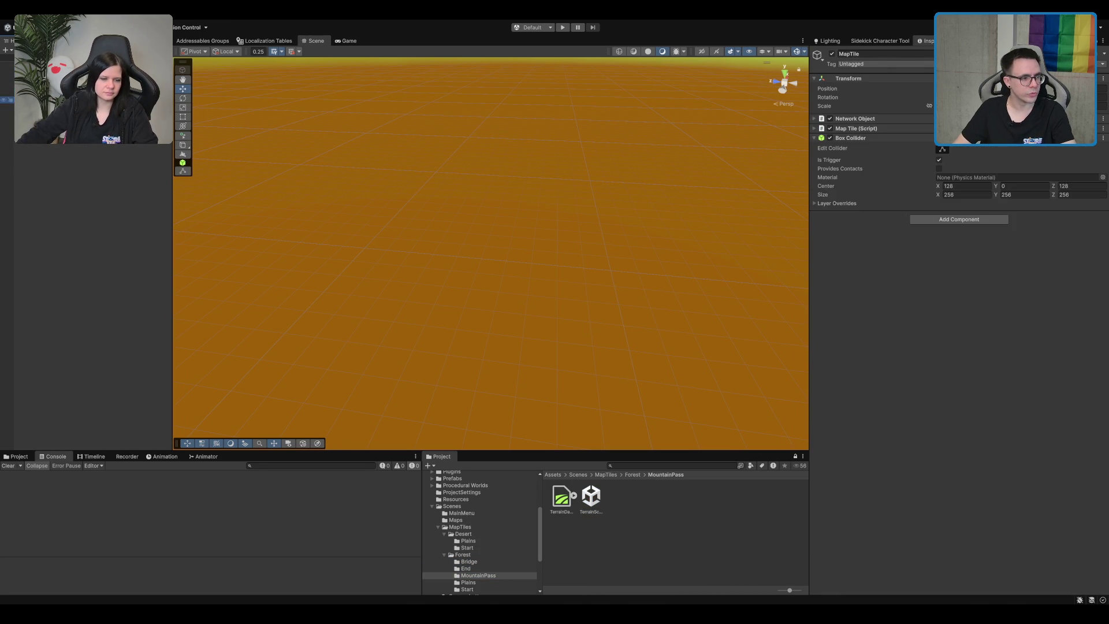
click(8, 72)
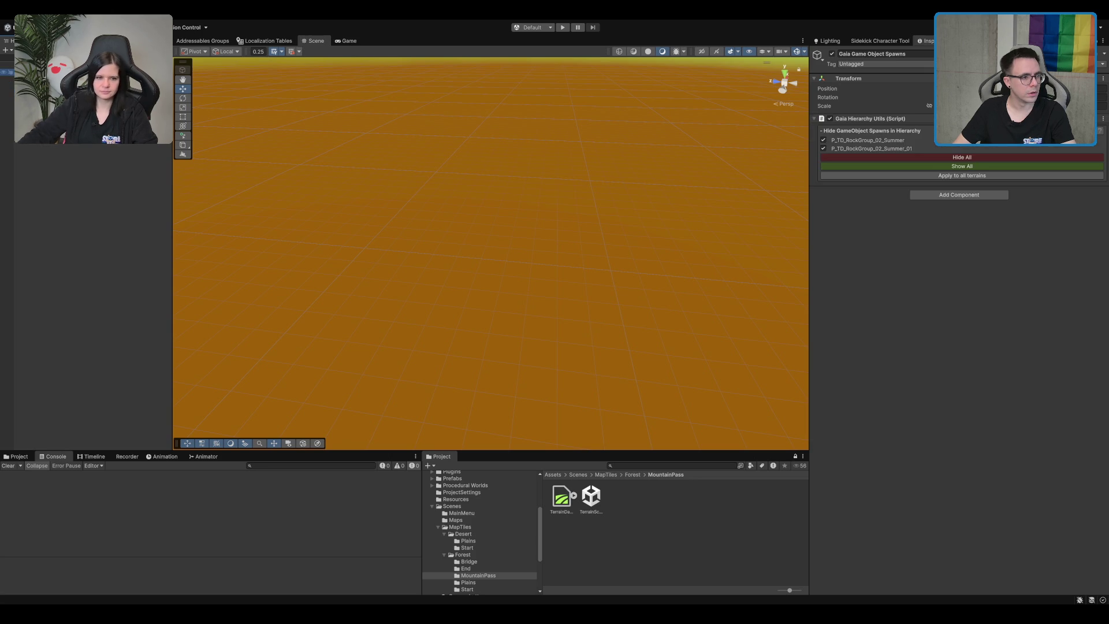
click(7, 107)
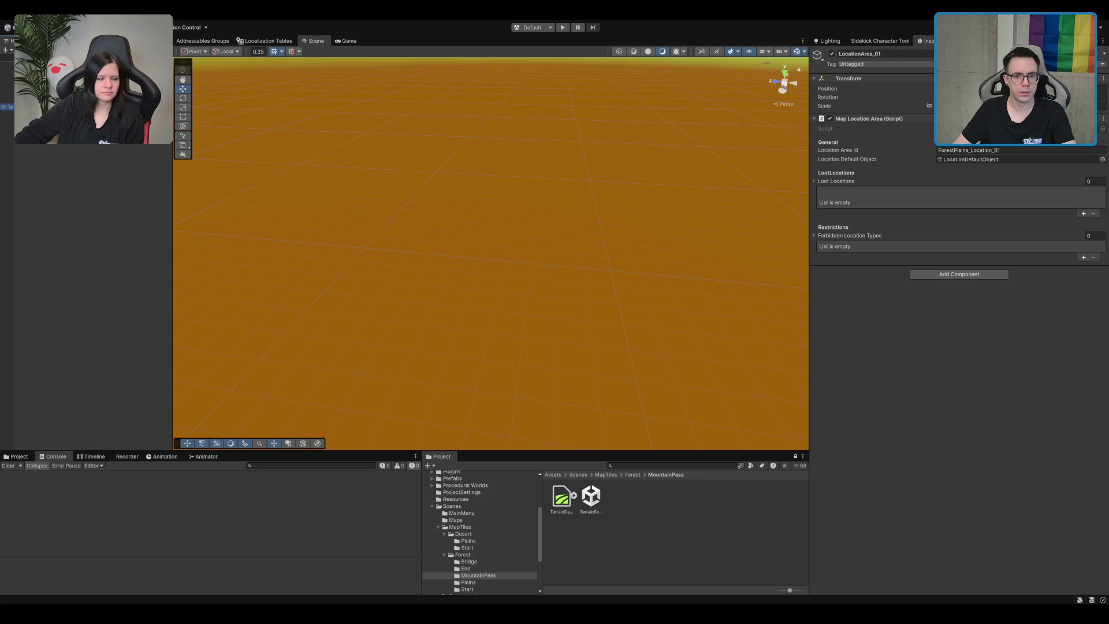
click(7, 113)
click(1066, 150)
key(BackSpace)
text(2)
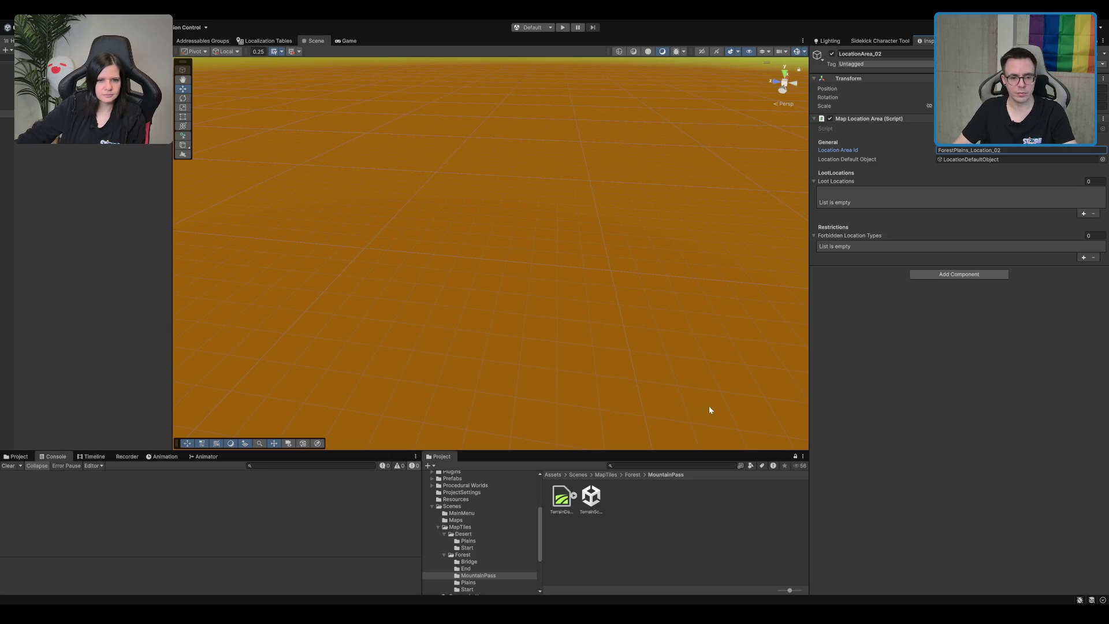
- Open TerrainScene_Forest_Plains from the Forest Plains folder and review its hierarchy
scroll(497, 572, down, 1)
click(479, 556)
click(601, 503)
double_click(602, 505)
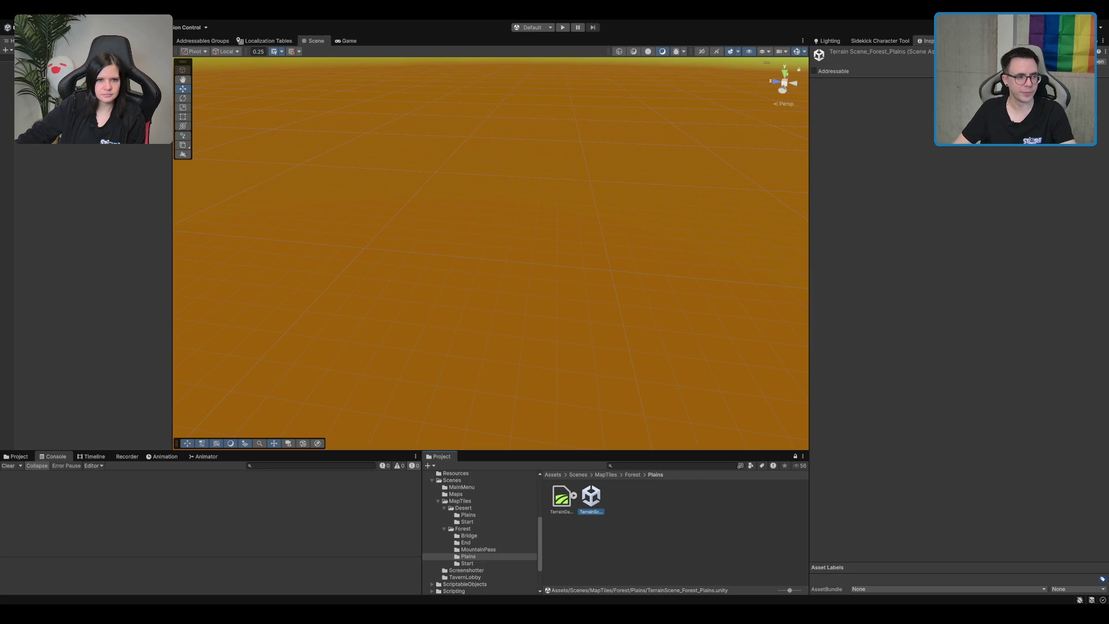
key(Down)
key(Down)
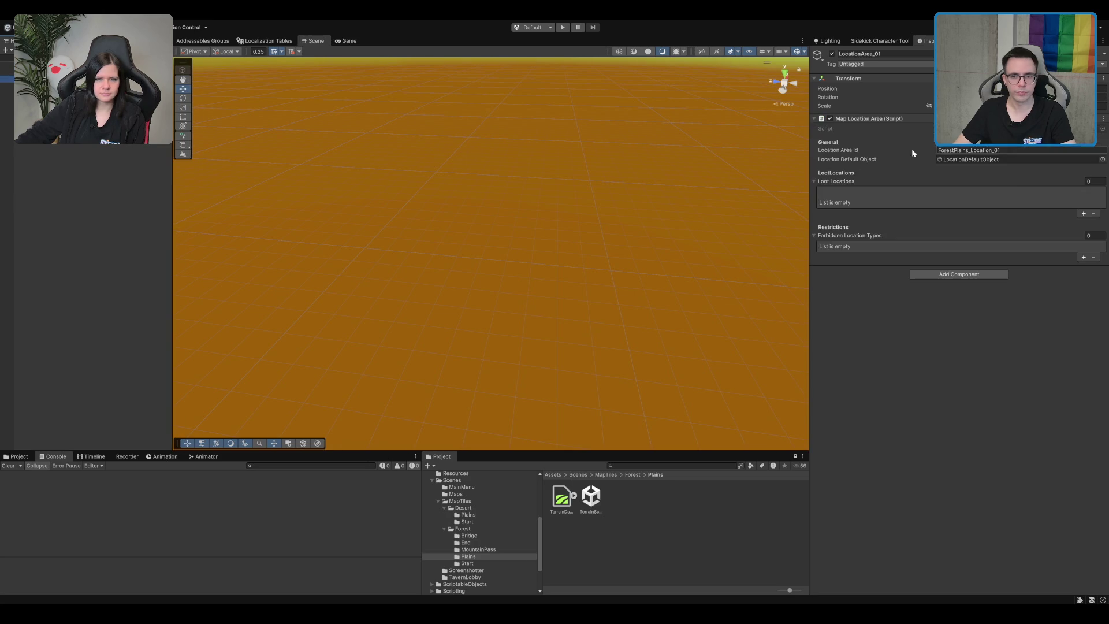
key(Up)
key(Up)
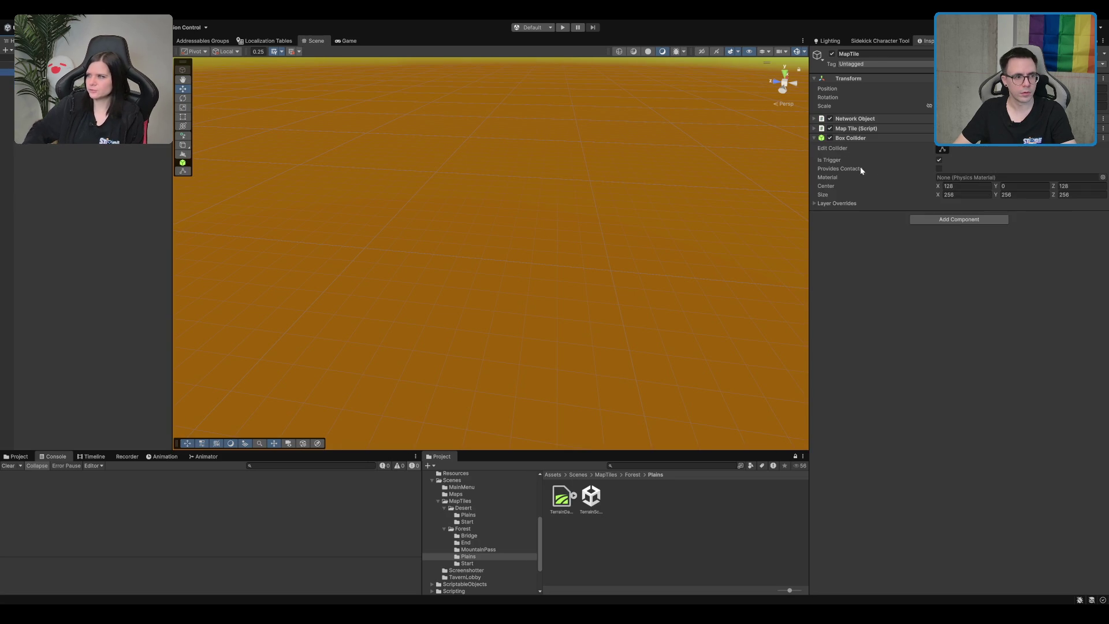
click(468, 564)
- Deselect the Forest Start terrain scene, collapse the folders back to Scenes, and start play mode
click(626, 498)
click(635, 498)
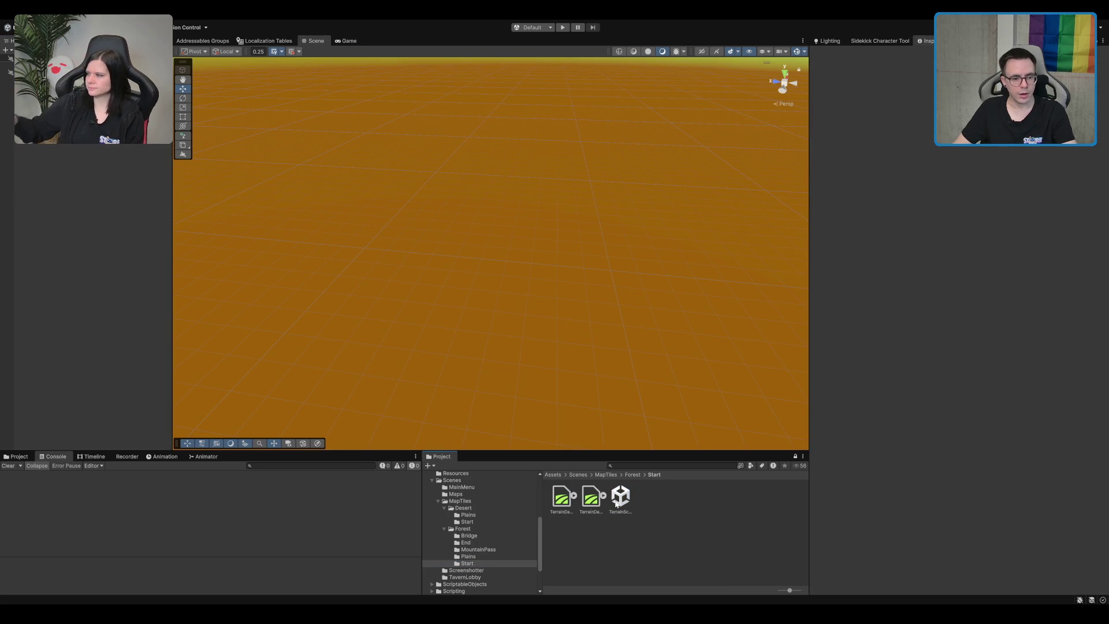
key(Left)
key(Left)
key(Left)
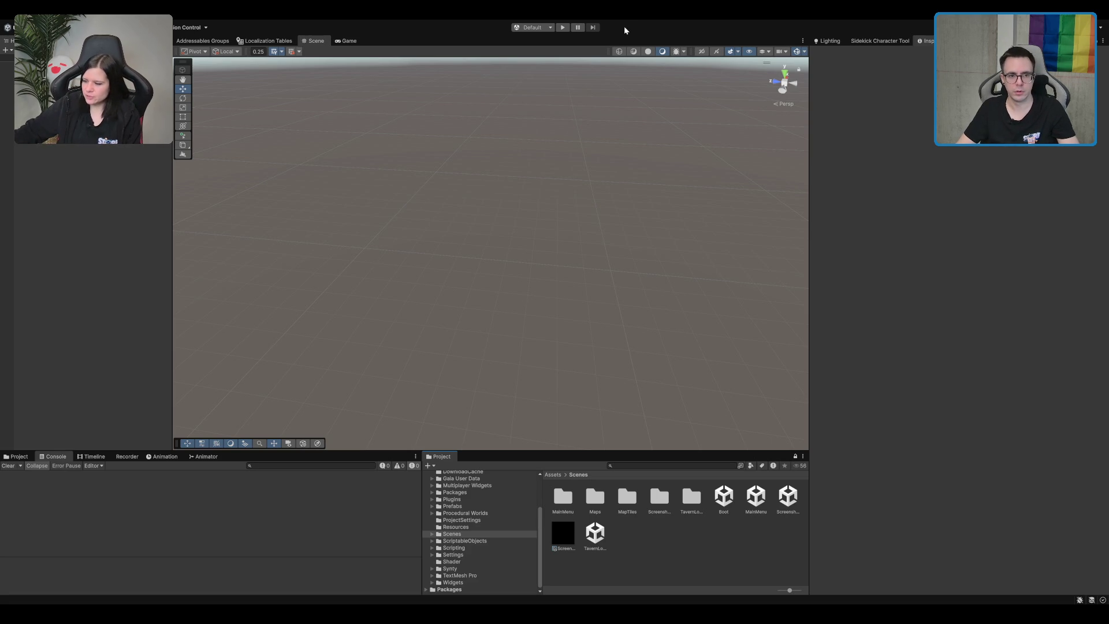
click(562, 27)
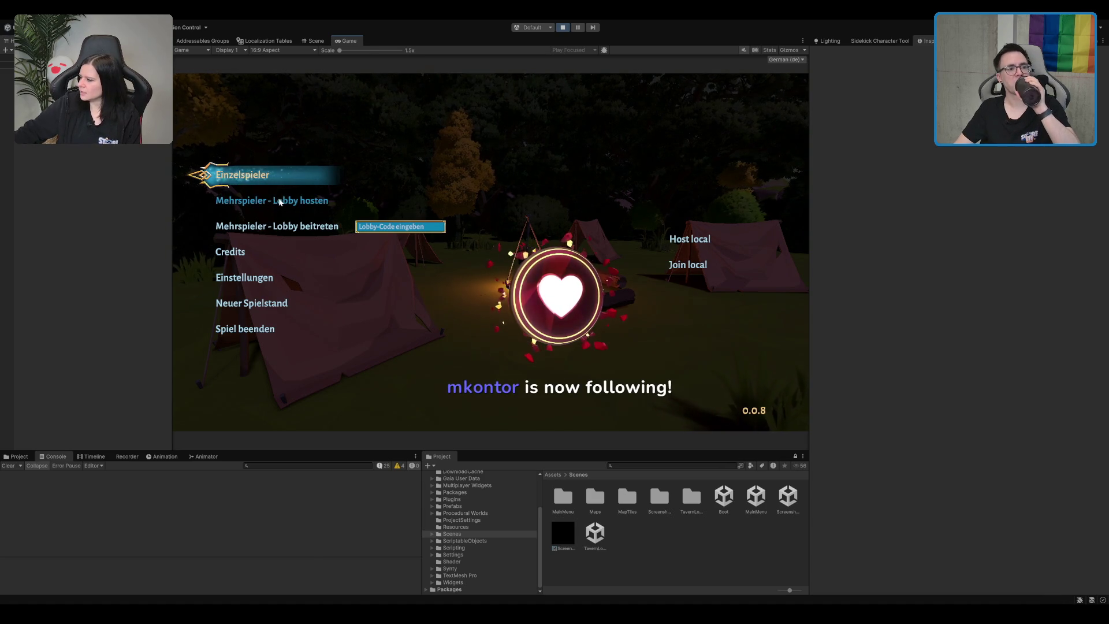
- Choose 'Mehrspieler - Lobby hosten' in the main menu to host a multiplayer lobby
click(272, 201)
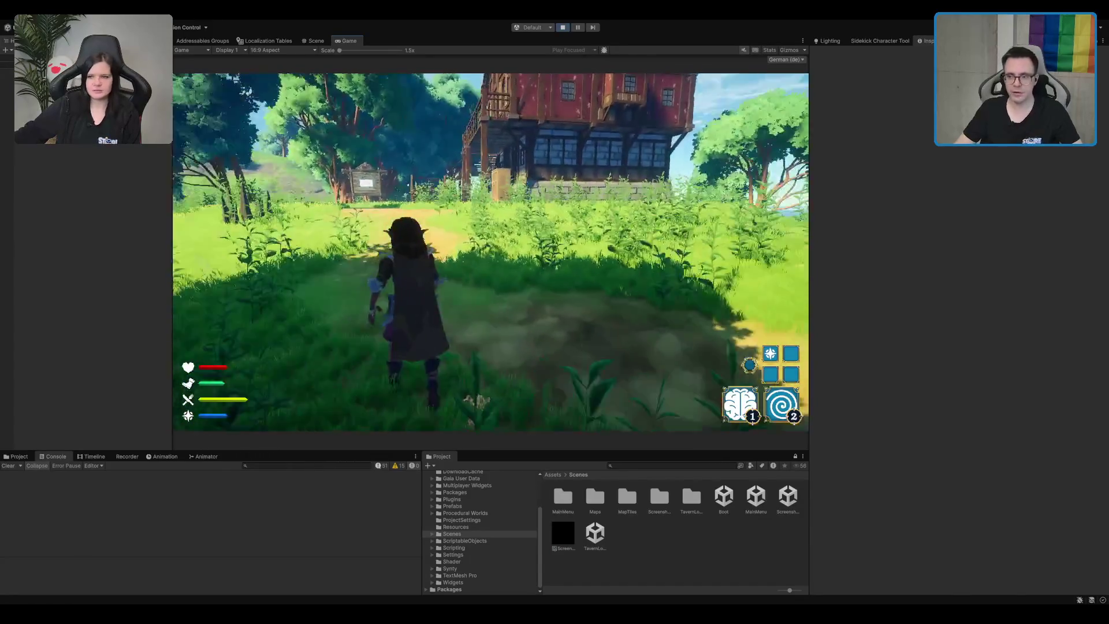
key(Tab)
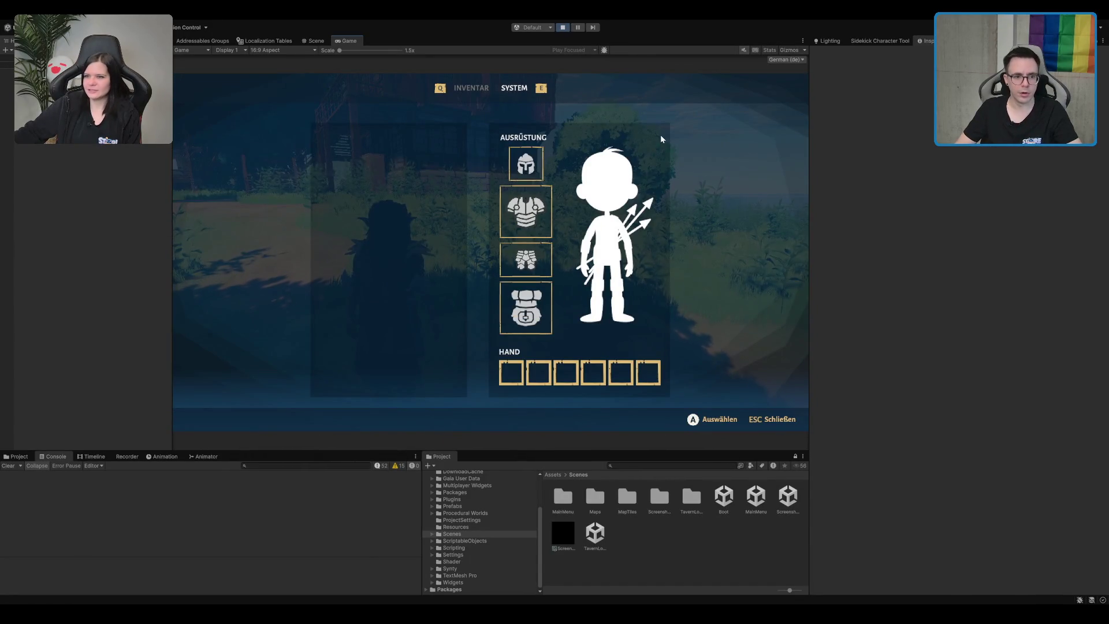
key(Tab)
key(Tab)
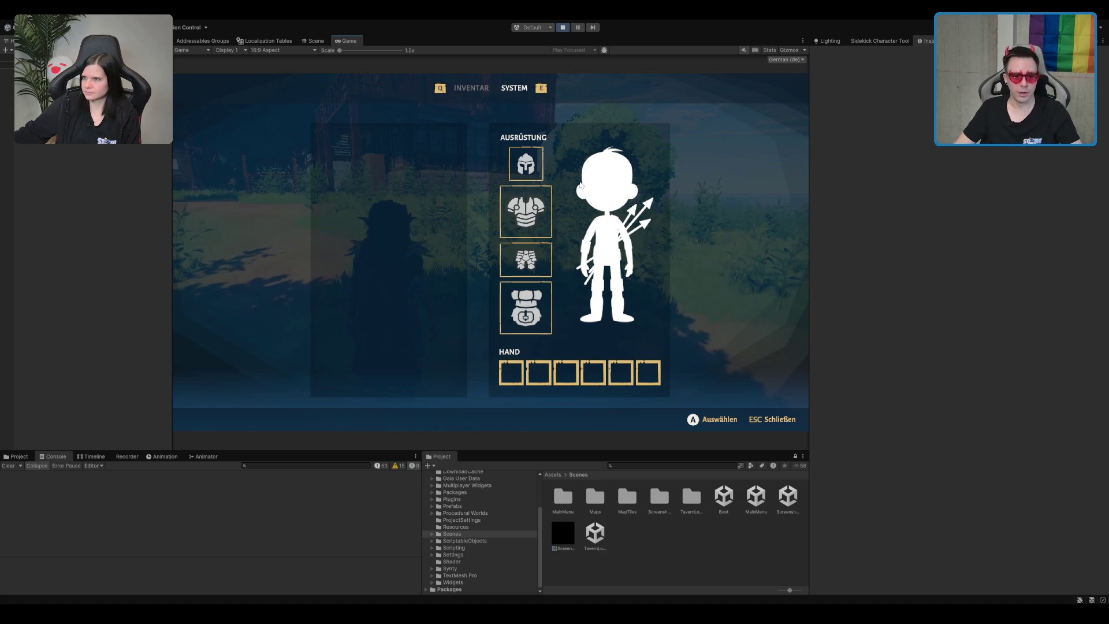
key(Escape)
key(i)
key(Escape)
key(i)
key(Escape)
key(Escape)
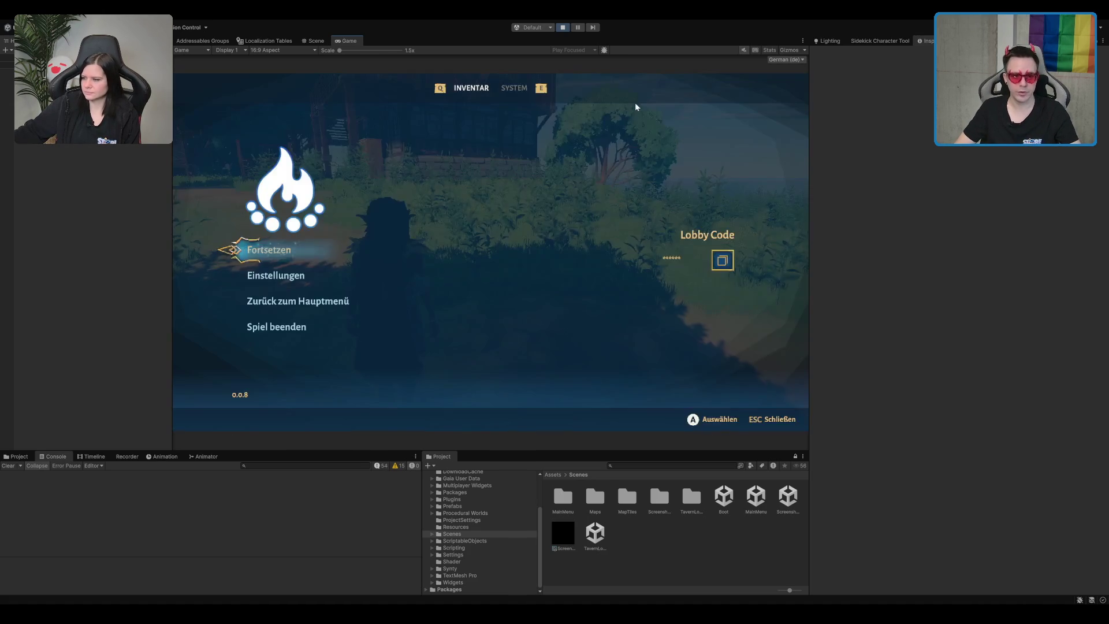
key(Escape)
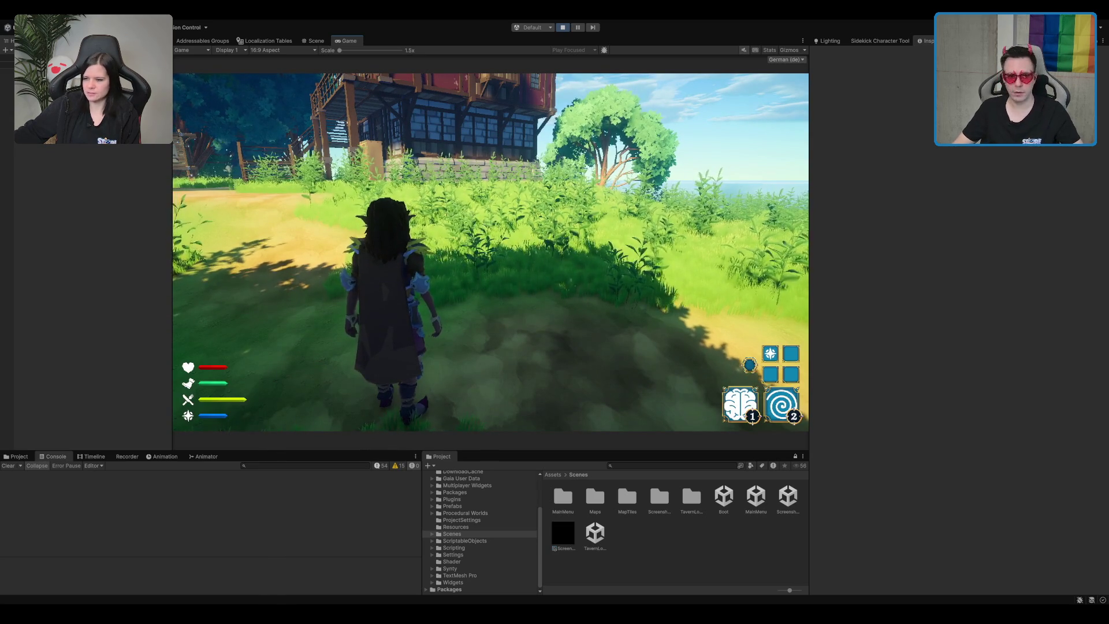
key(shift+space)
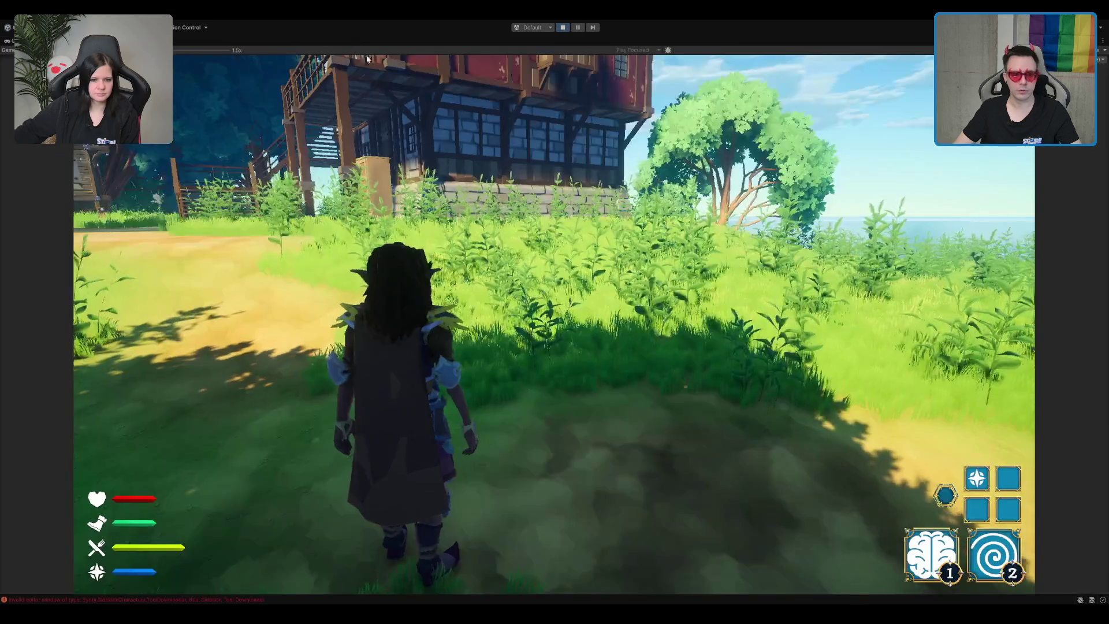
- Walk the character past the trees and up the hillside toward the portal by the sea
key(w)
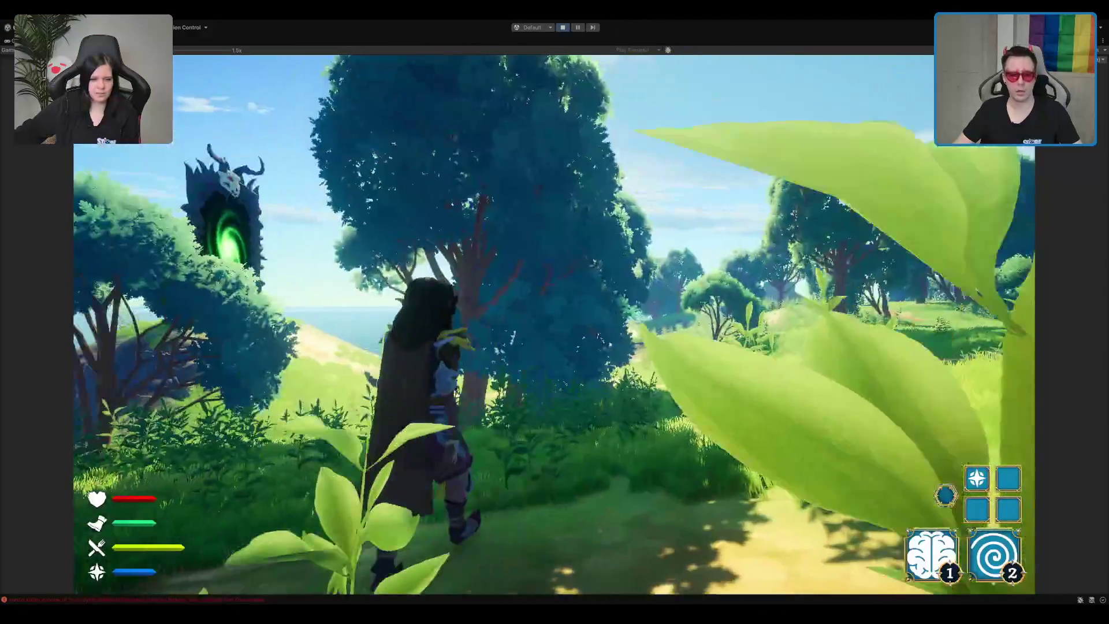
key(w)
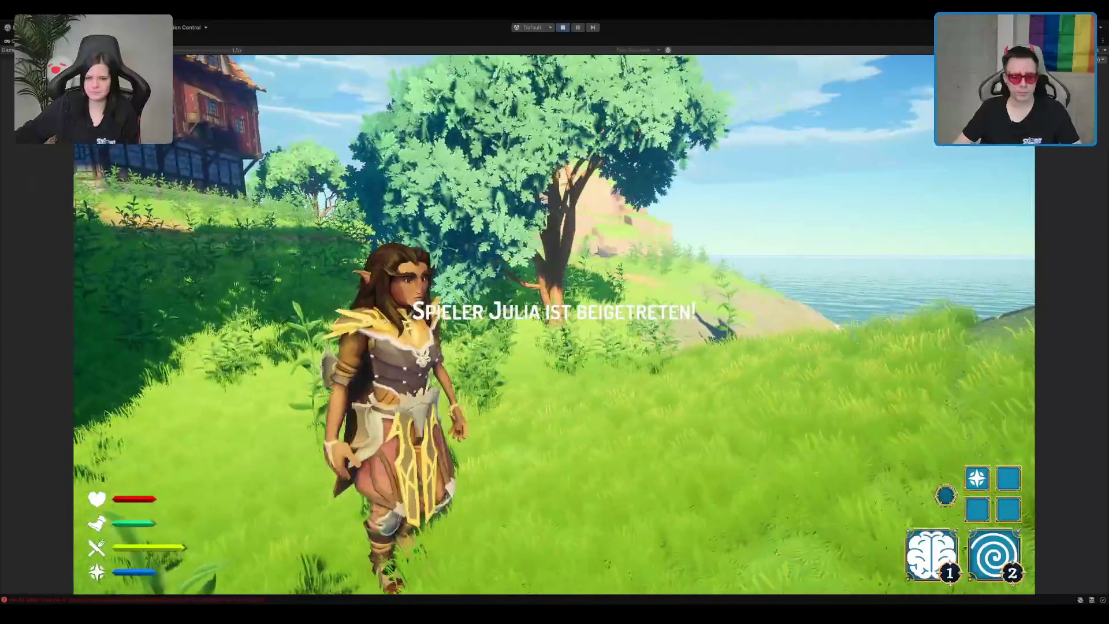
key(w)
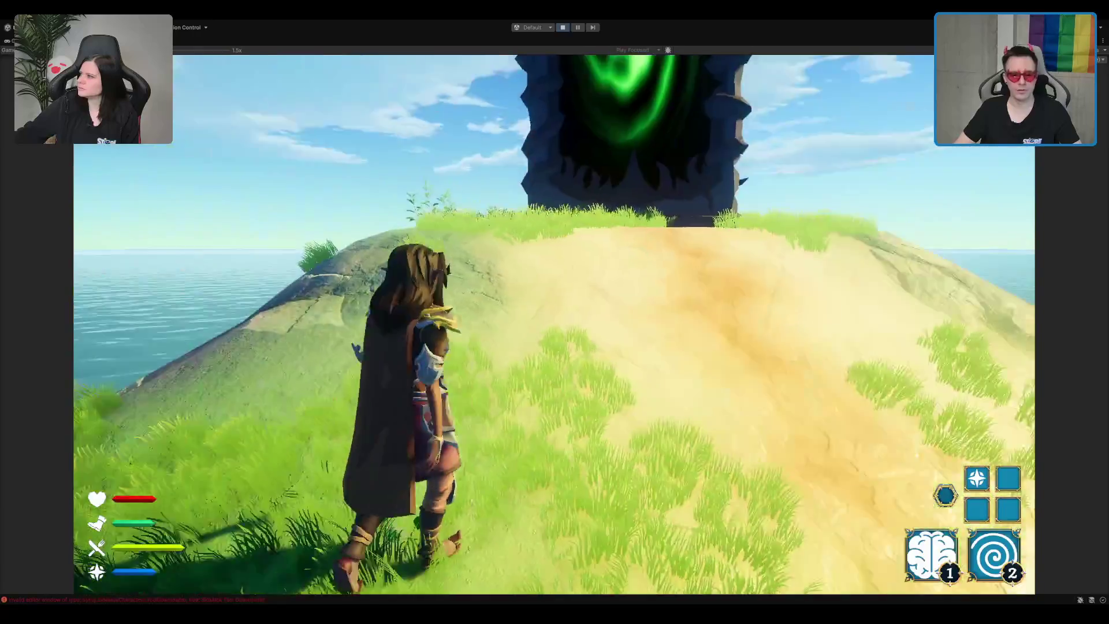
key(a)
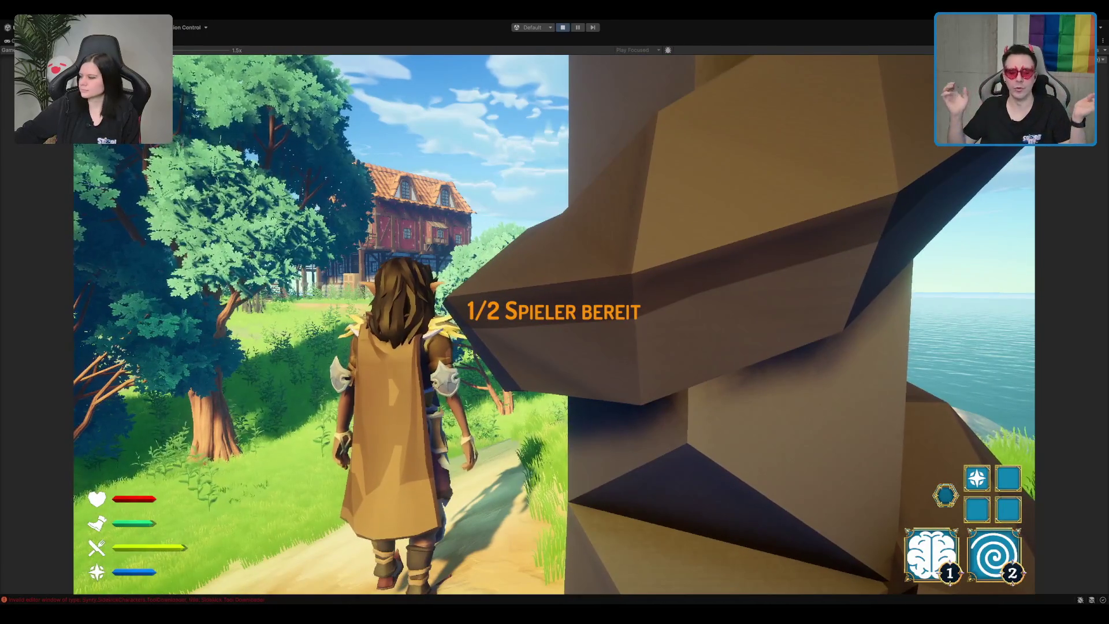
key(d)
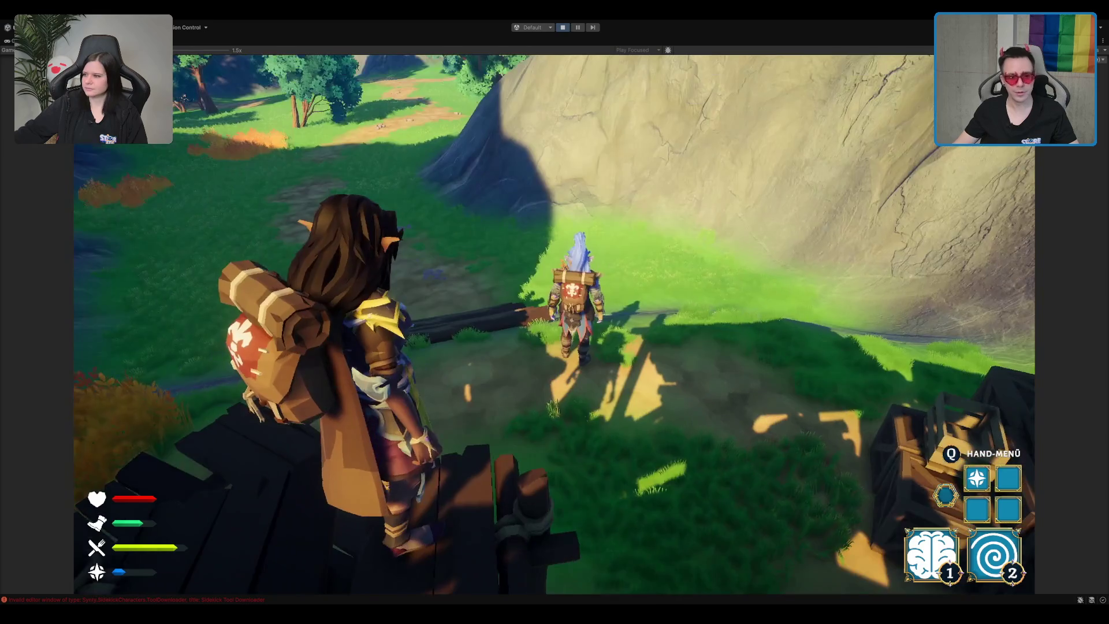
- Try ability 2 without mana, then walk onto the scaffolding and back down toward the crates
key(2)
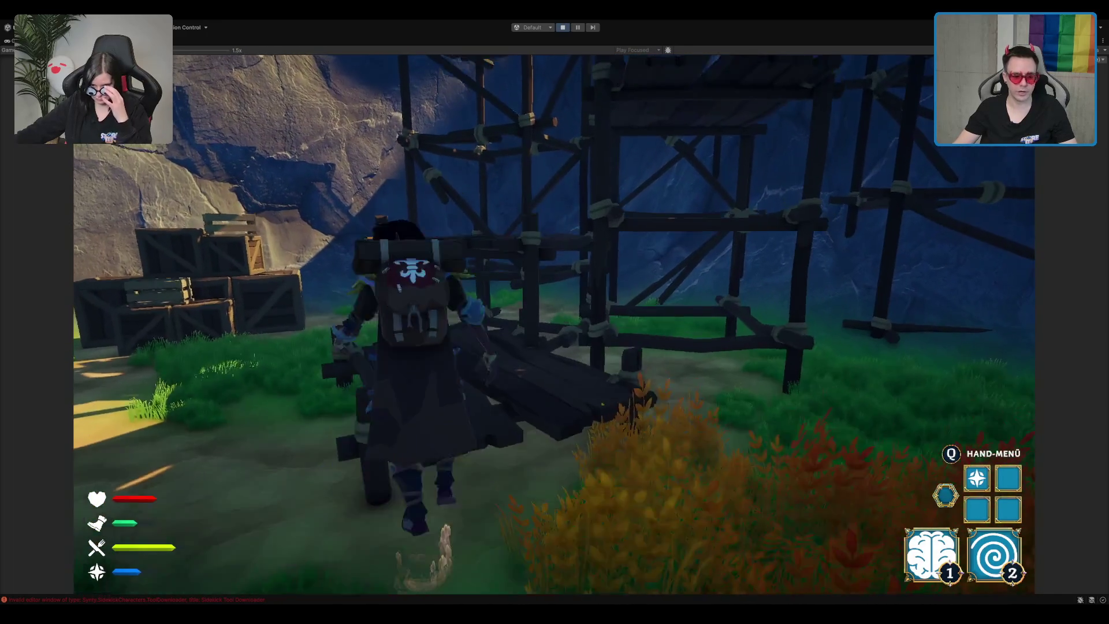
key(a)
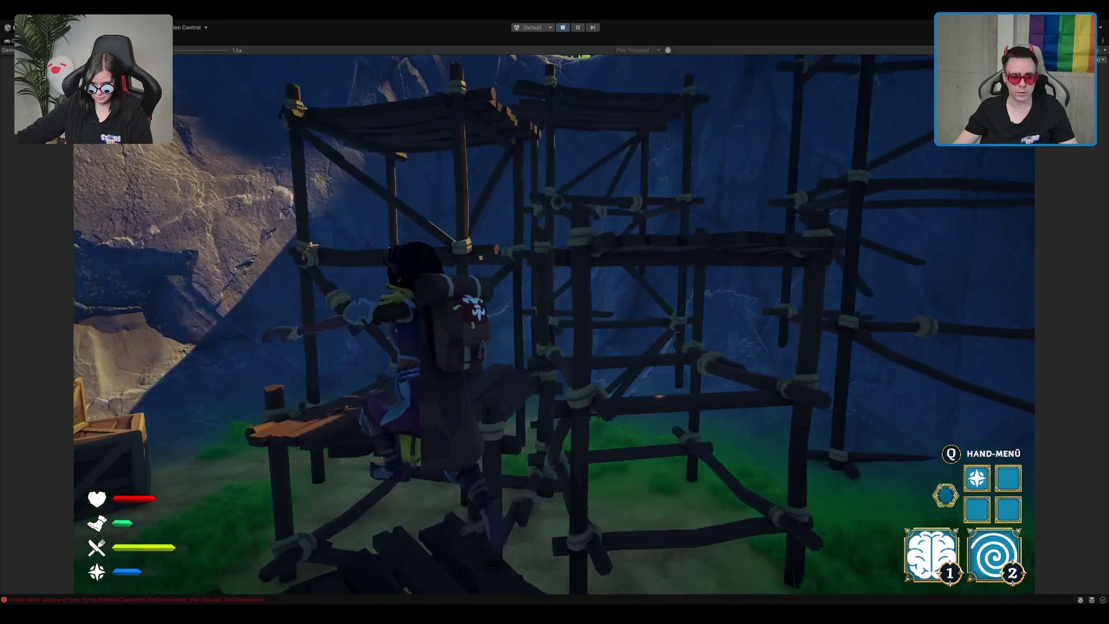
key(w)
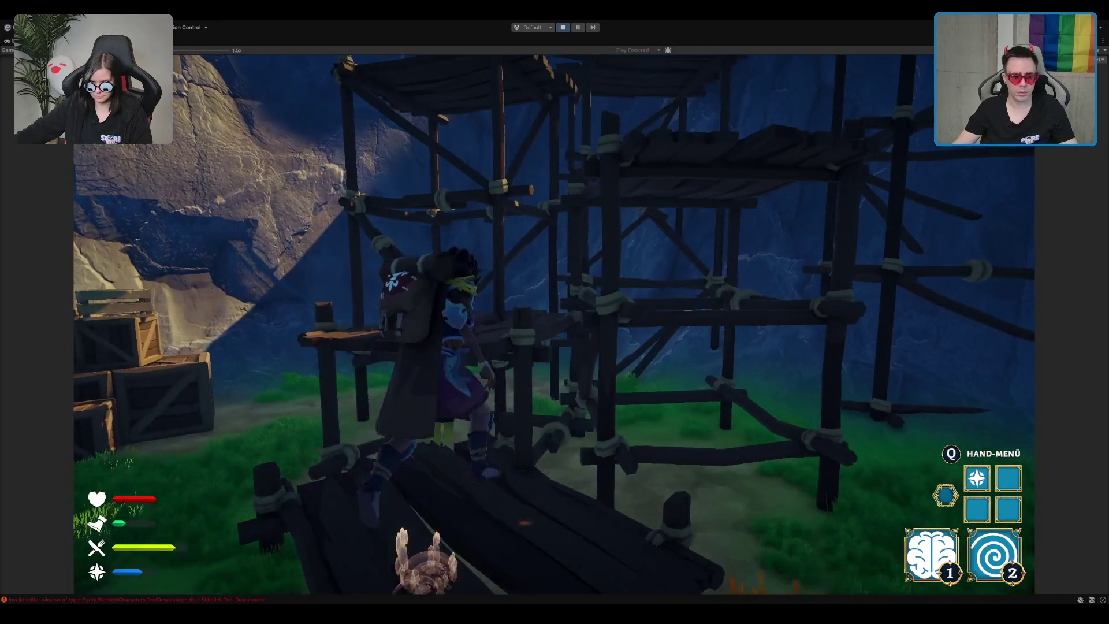
key(s)
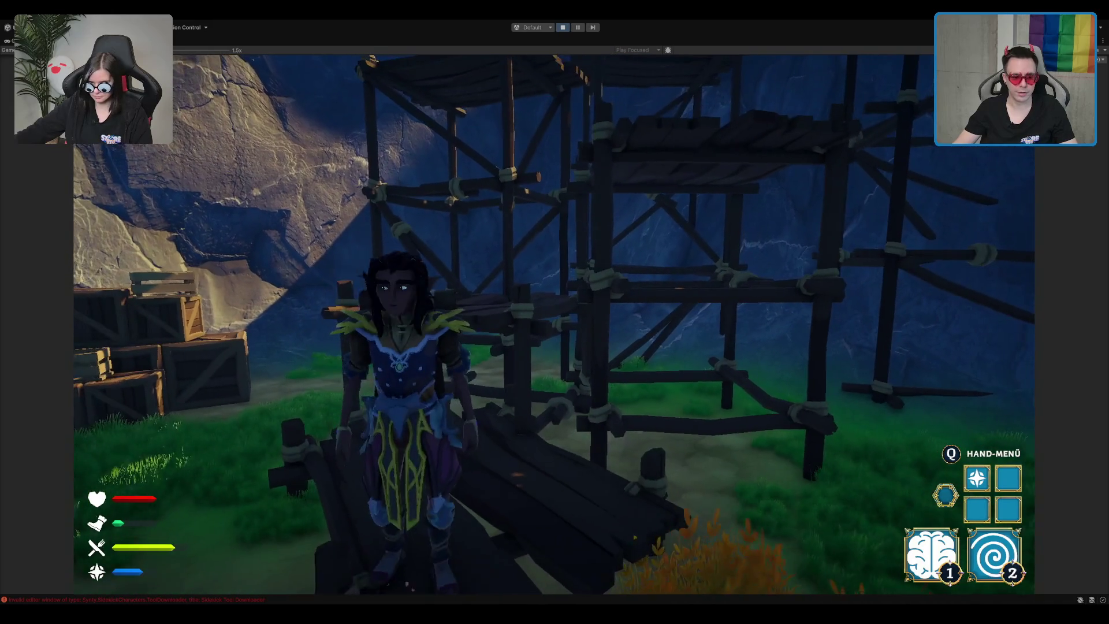
key(w)
key(s)
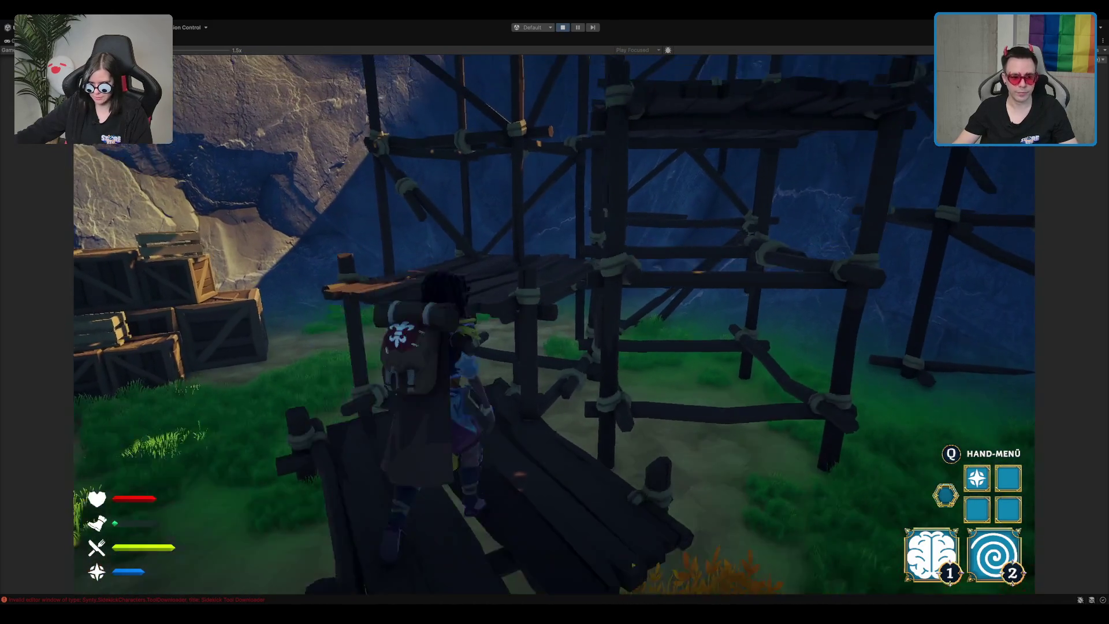
key(s)
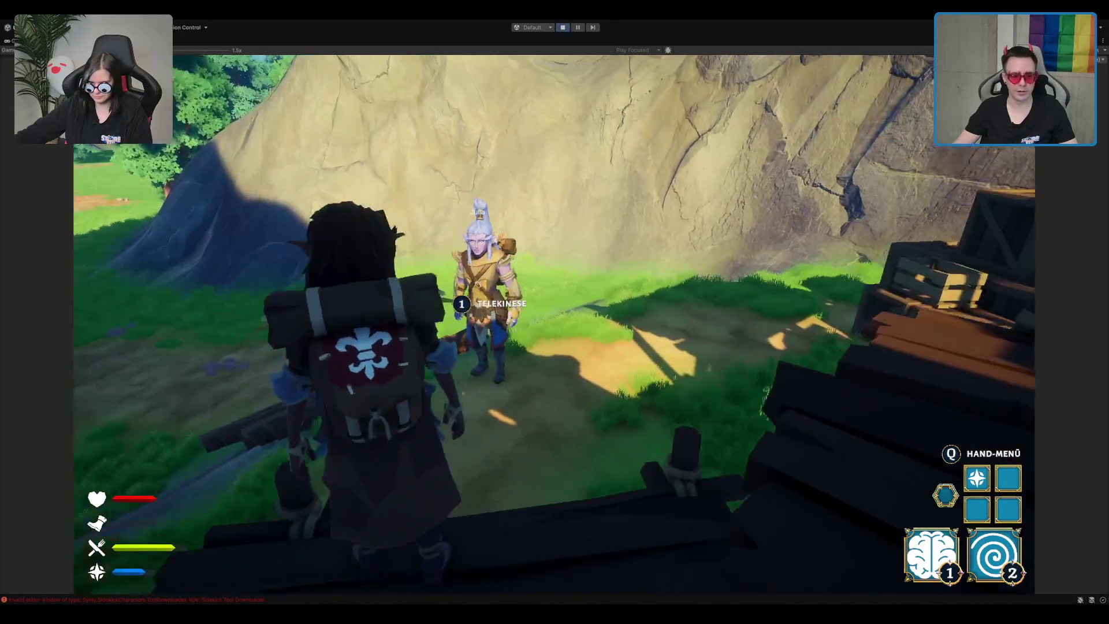
- Walk from the meadow back to the rock wall and move along its face
key(w)
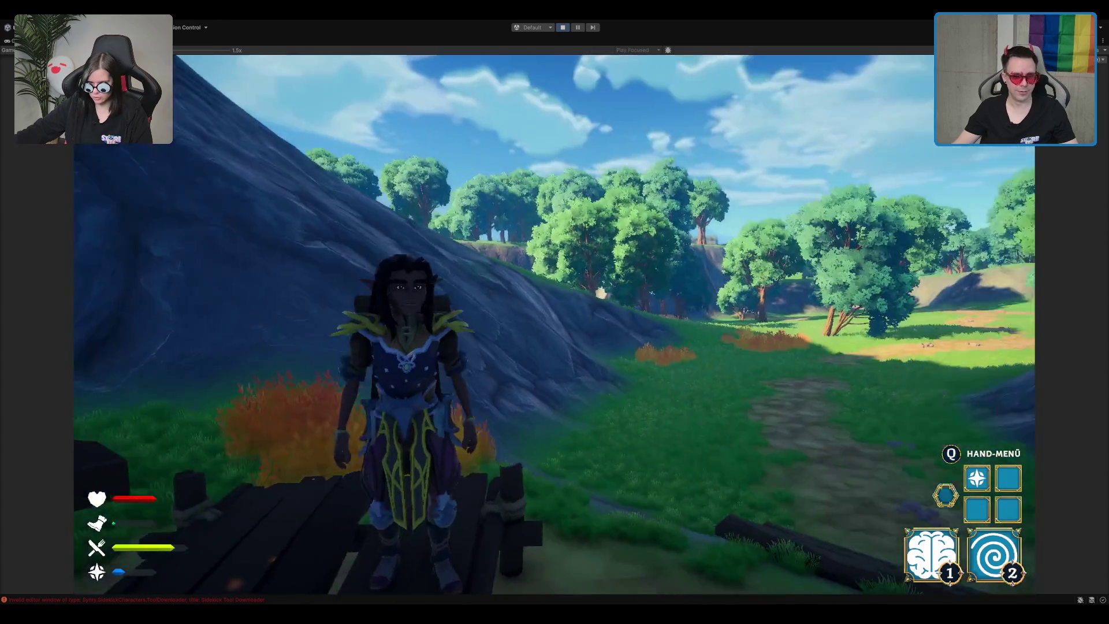
key(w)
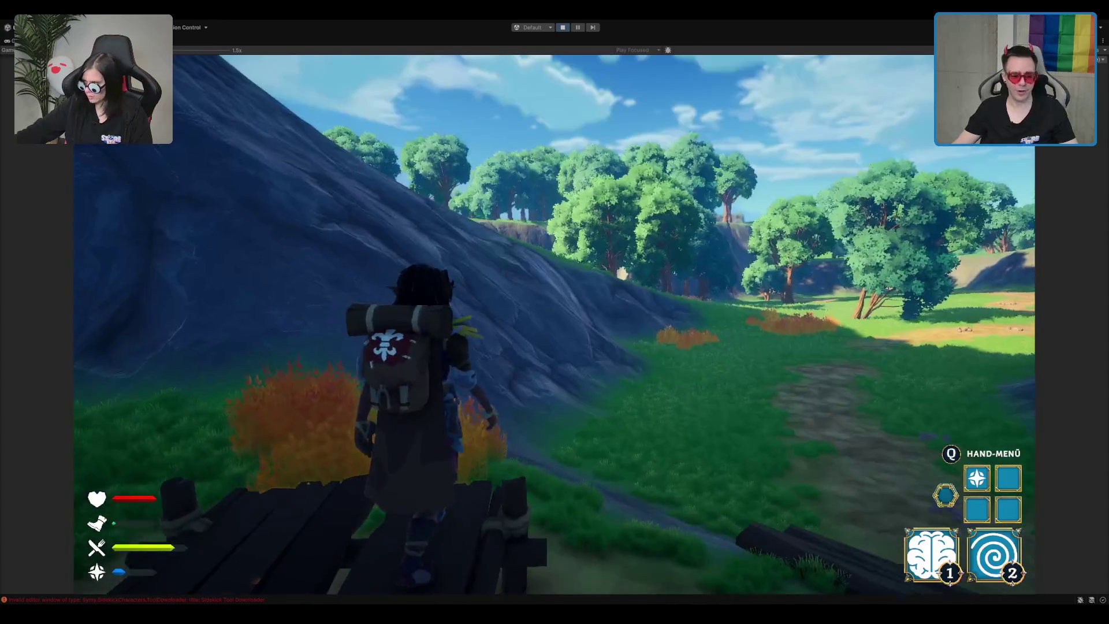
key(w)
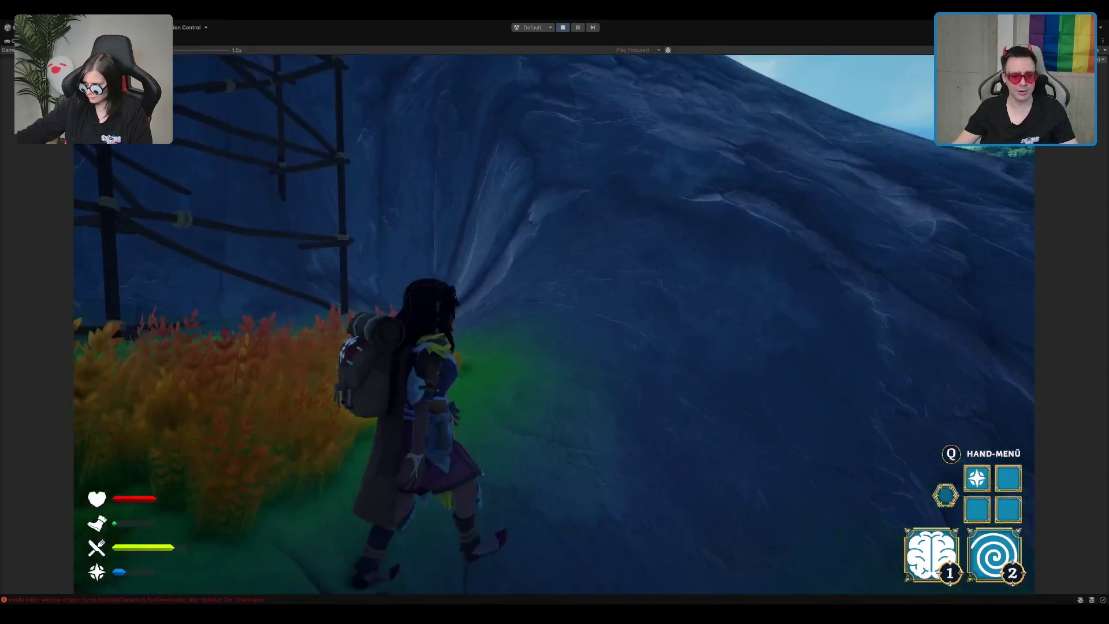
key(w)
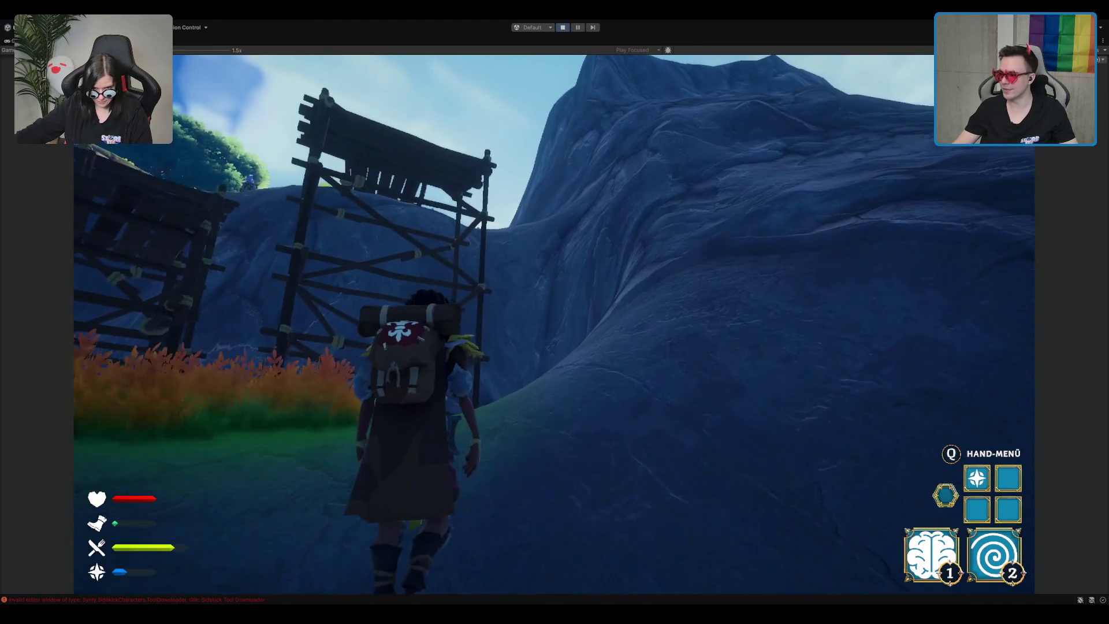
key(w)
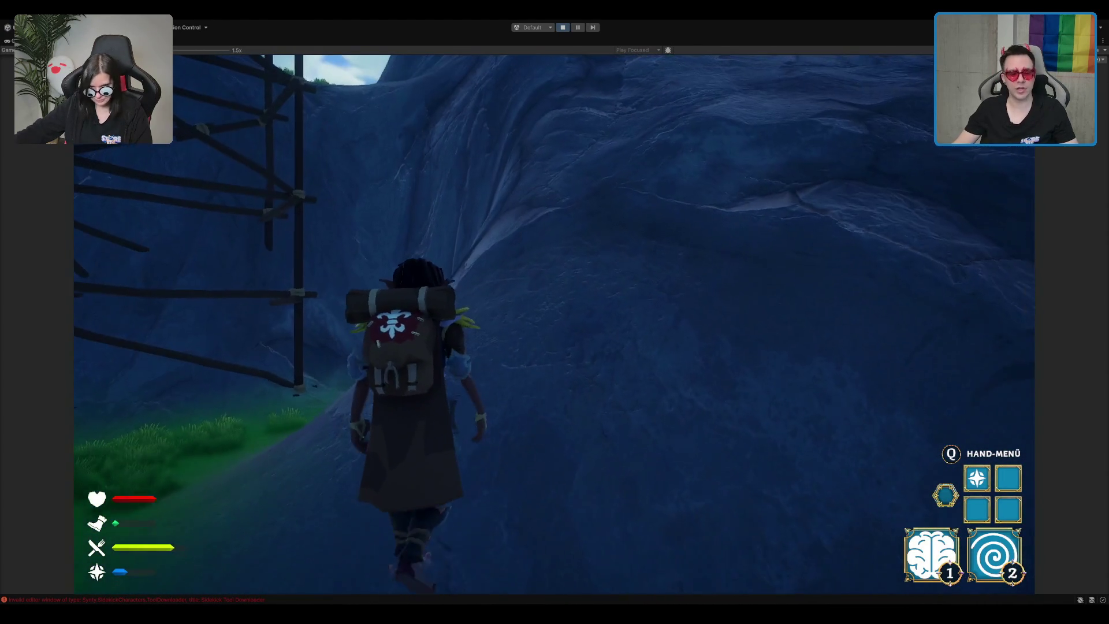
key(w)
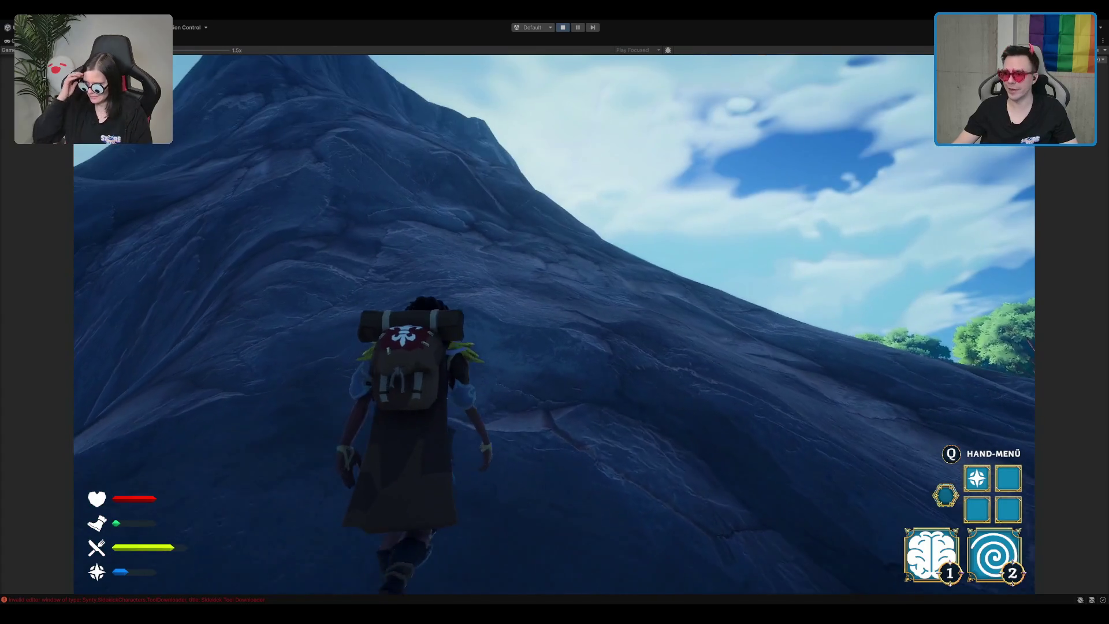
key(w)
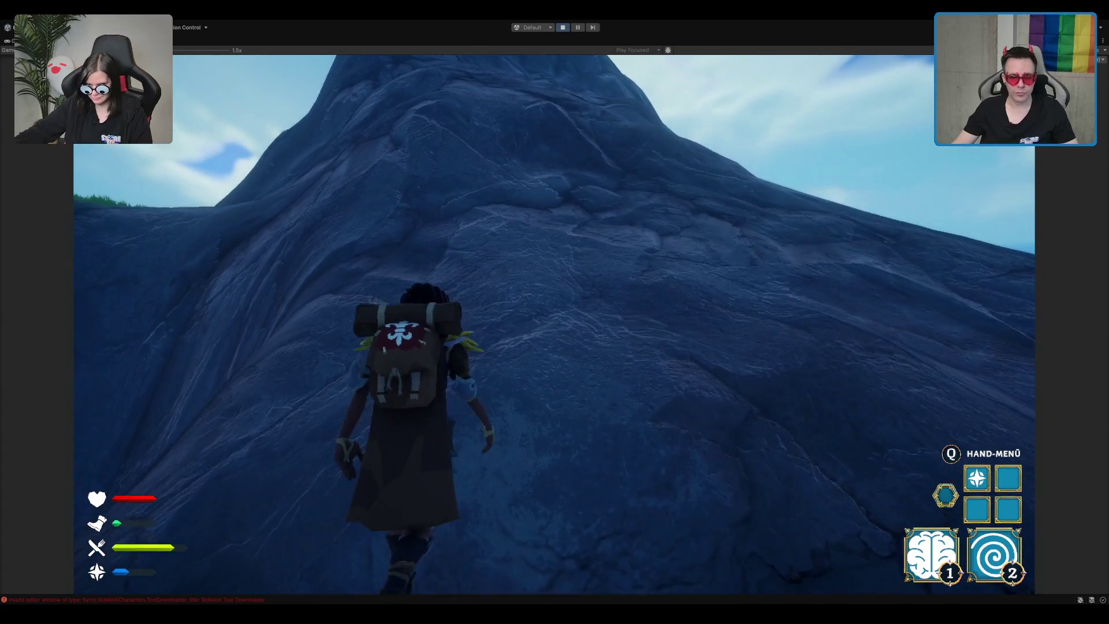
key(w)
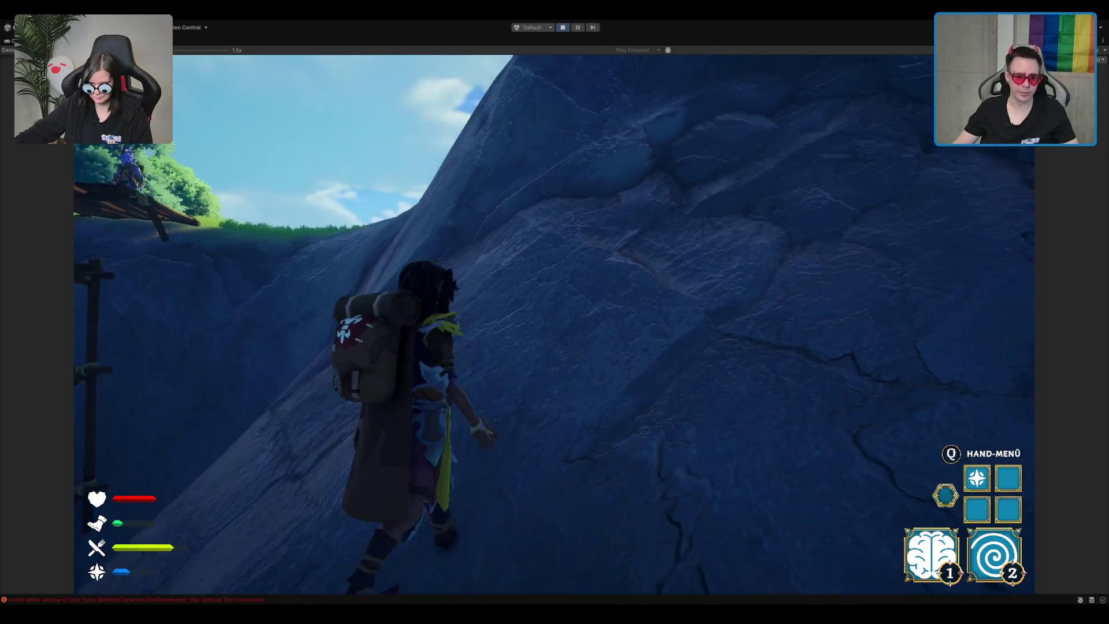
key(w)
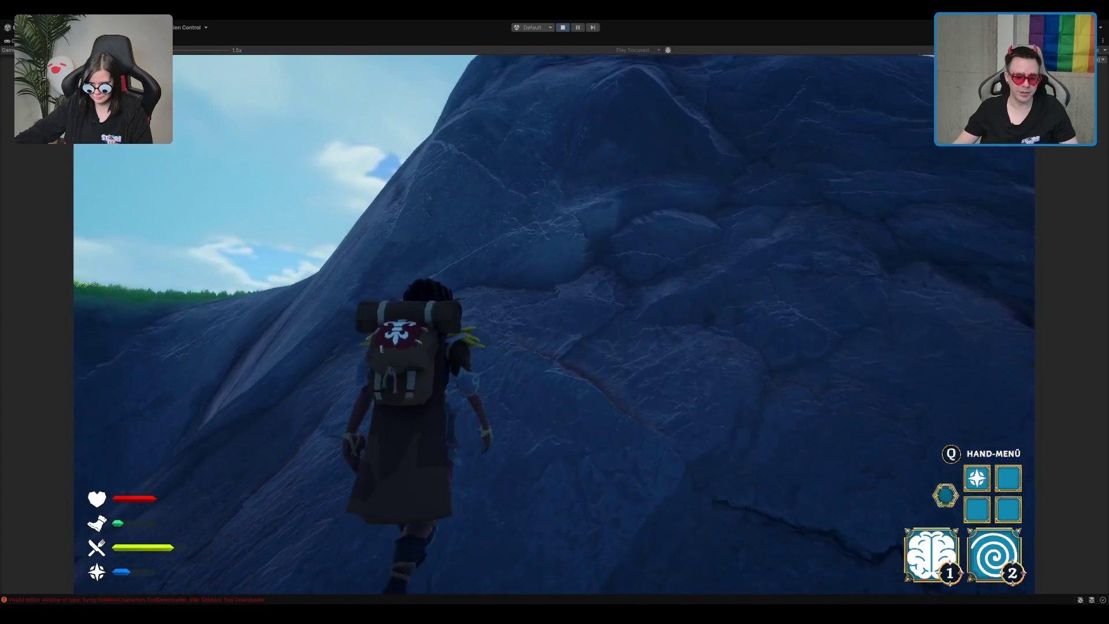
- Climb the rock face, let go, climb it again, then drop down and walk on
key(w)
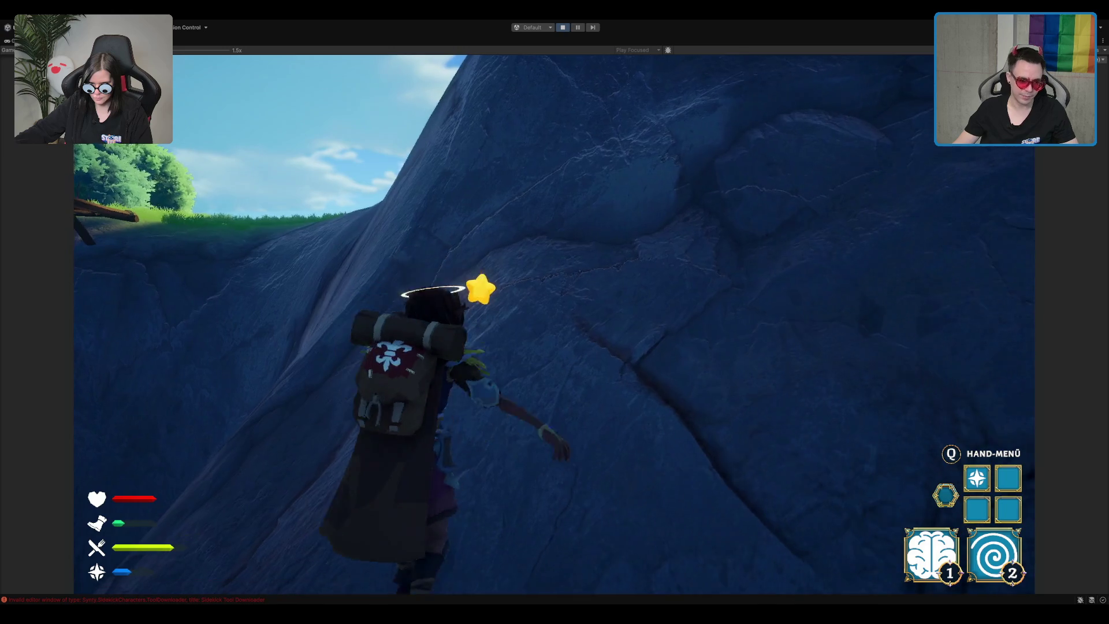
key(w)
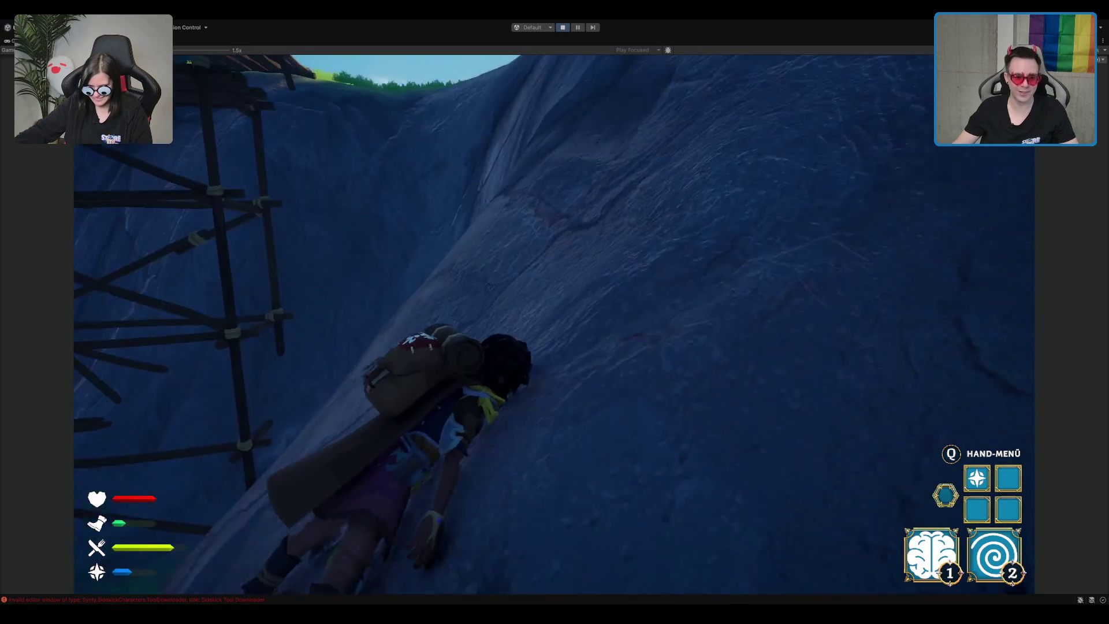
key(w)
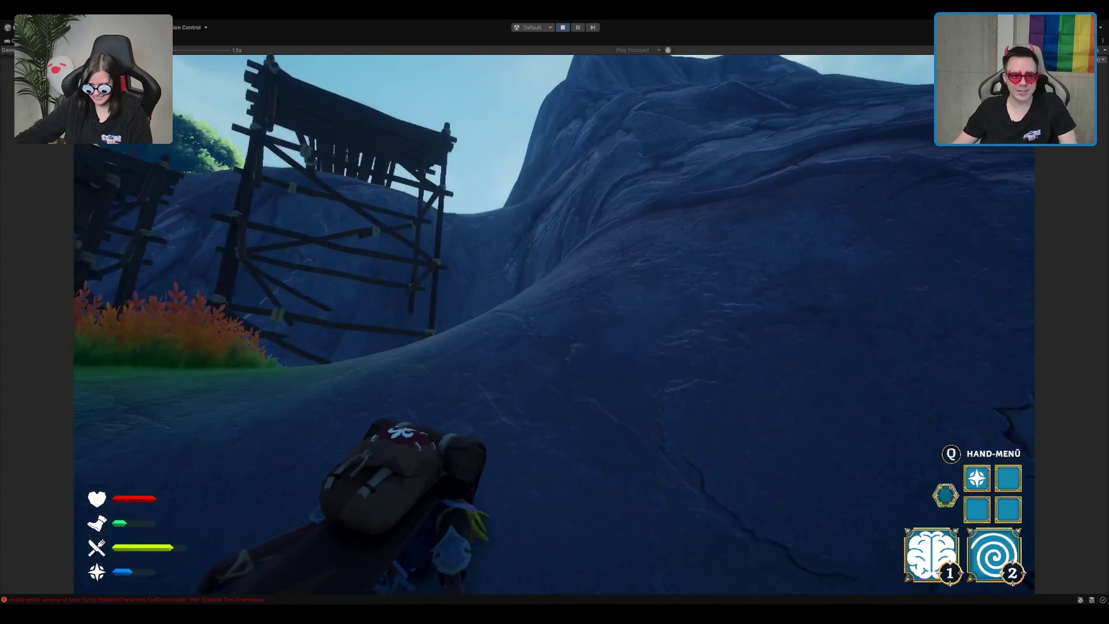
key(w)
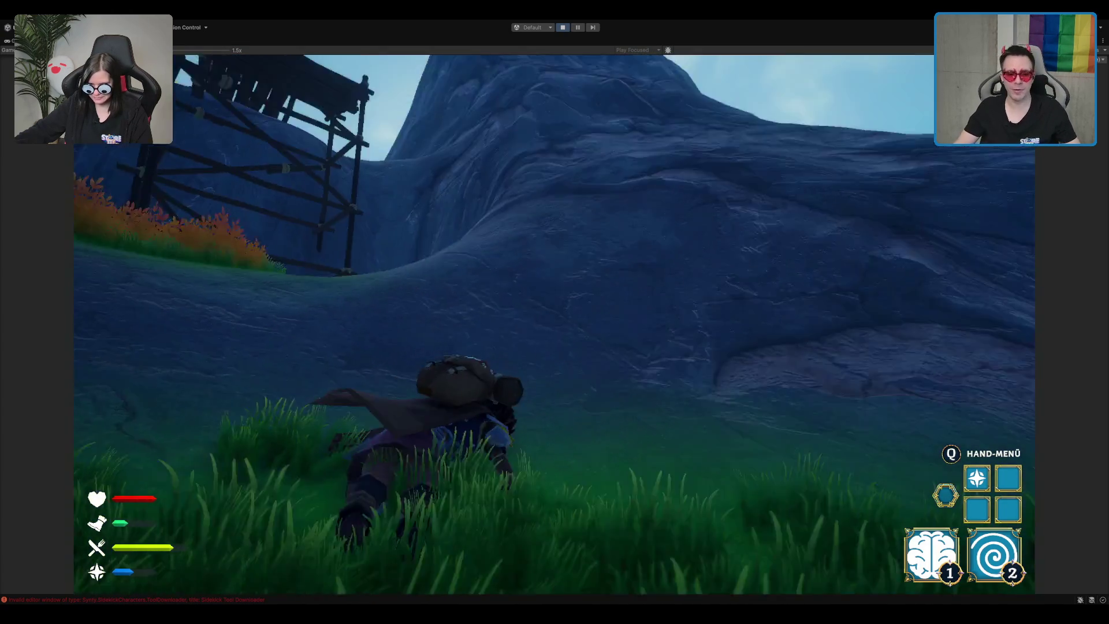
key(w)
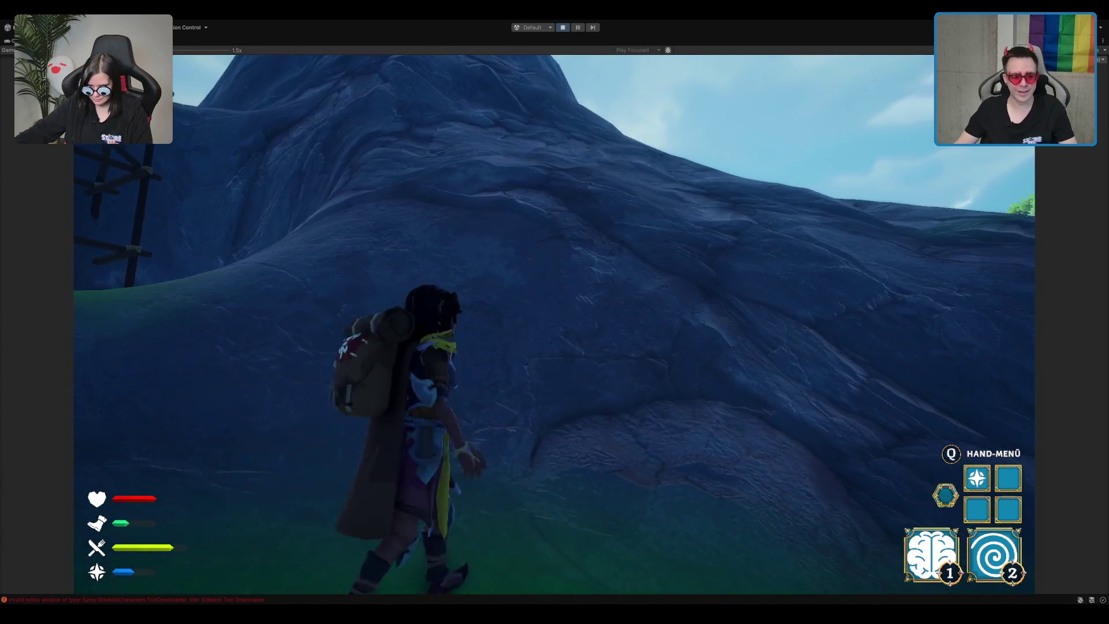
key(w)
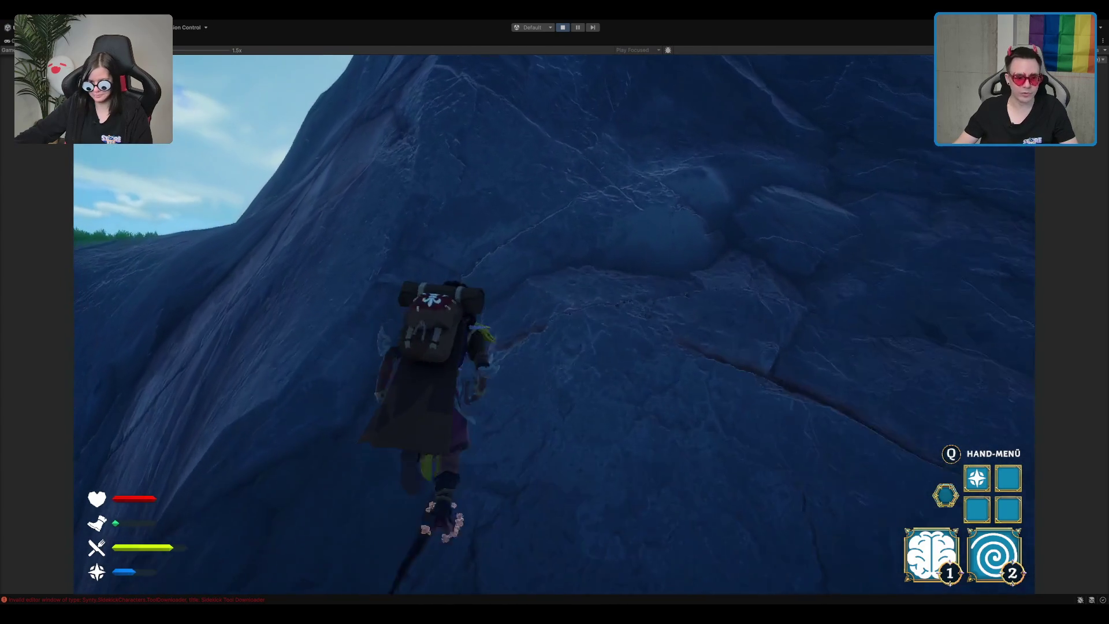
key(w)
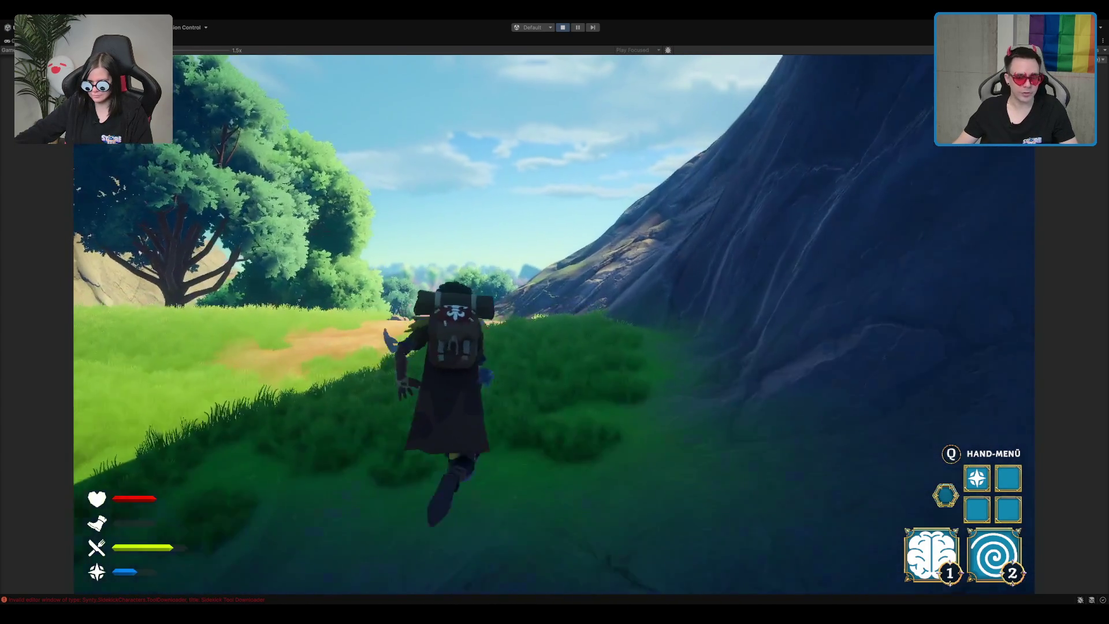
- Walk through the meadow, dash with ability 2 to the desert oasis, then restore the editor layout
key(w)
key(w)
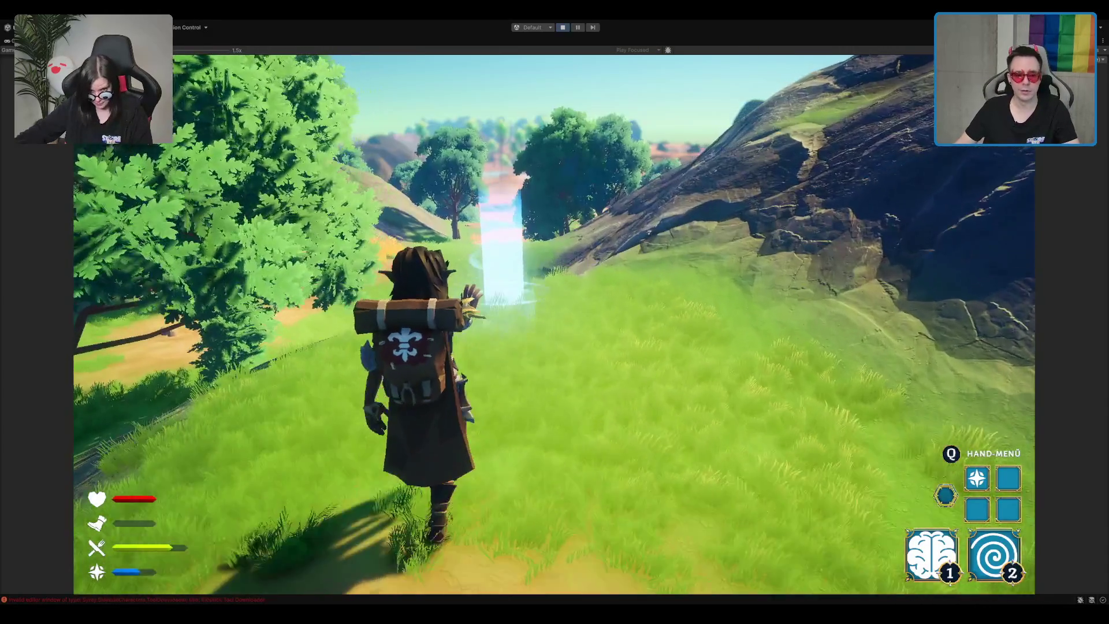
key(w)
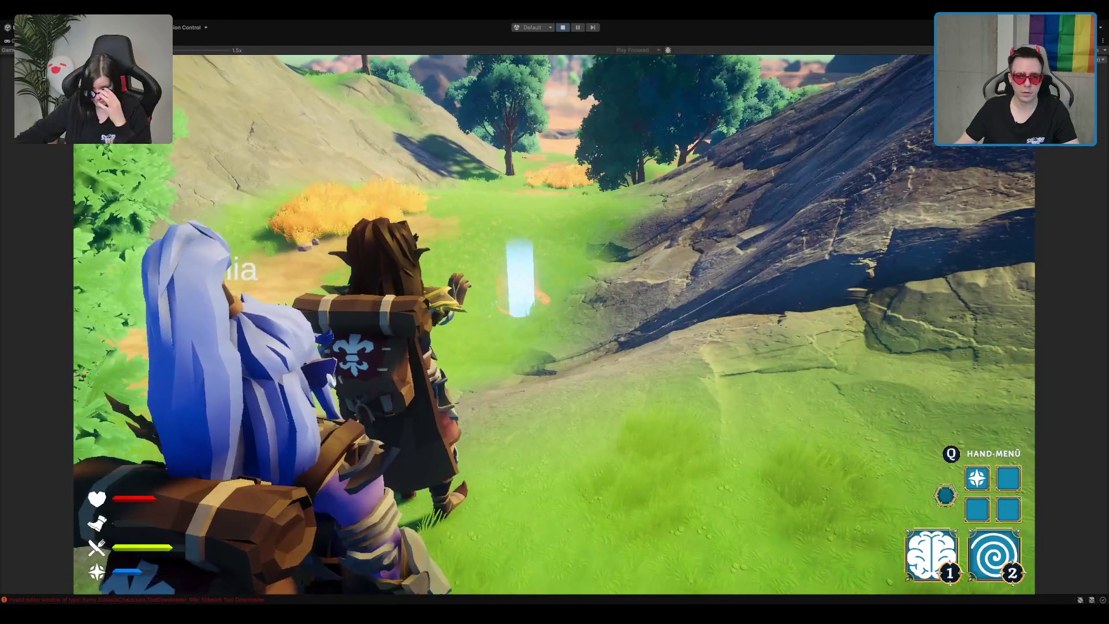
key(2)
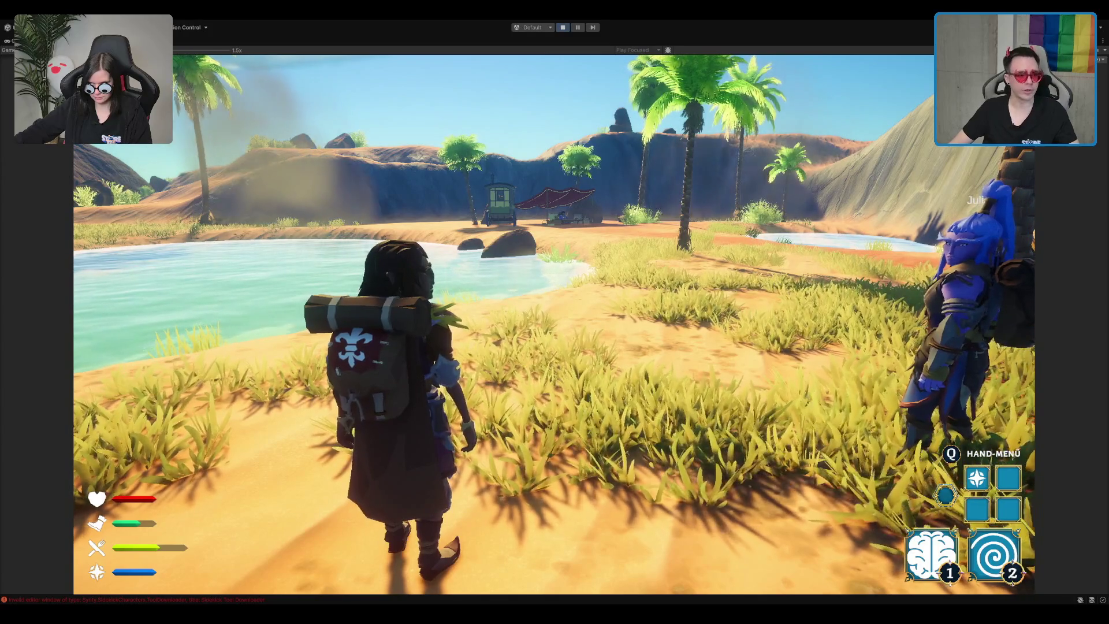
key(shift+space)
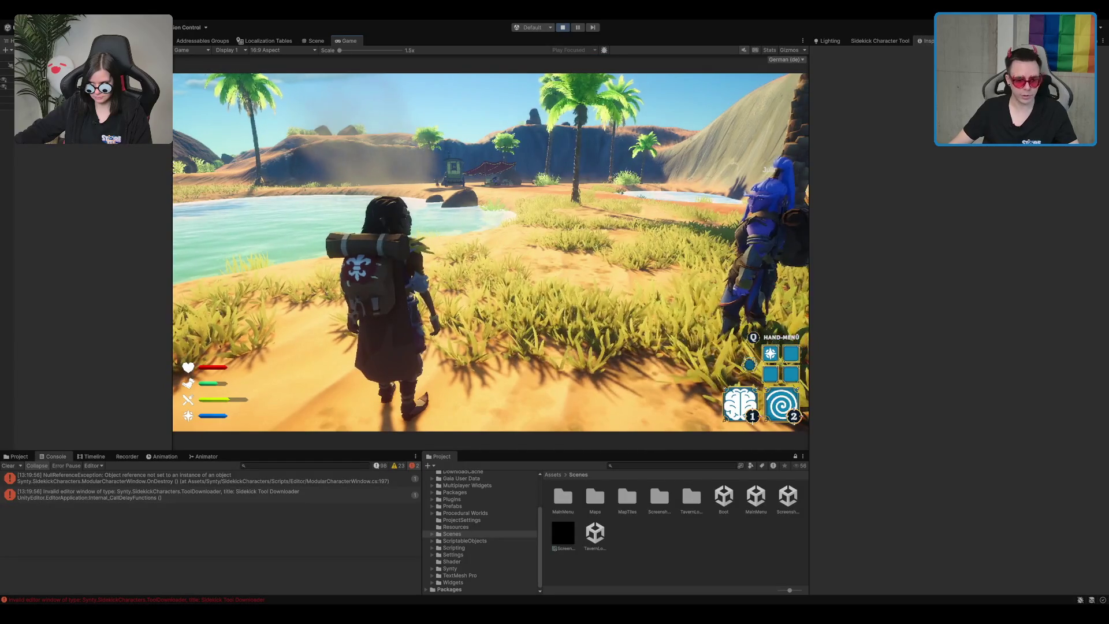
- Browse Procedural Worlds > ScriptableObjects > Biomes, checking the Forest and Desert biome folders
click(465, 513)
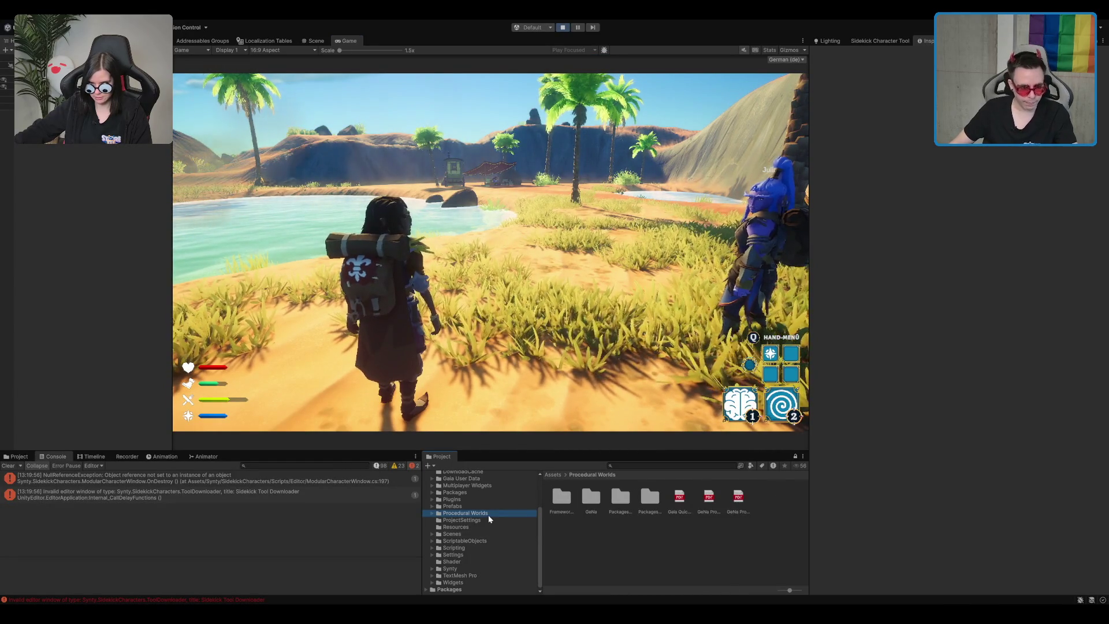
scroll(489, 520, up, 2)
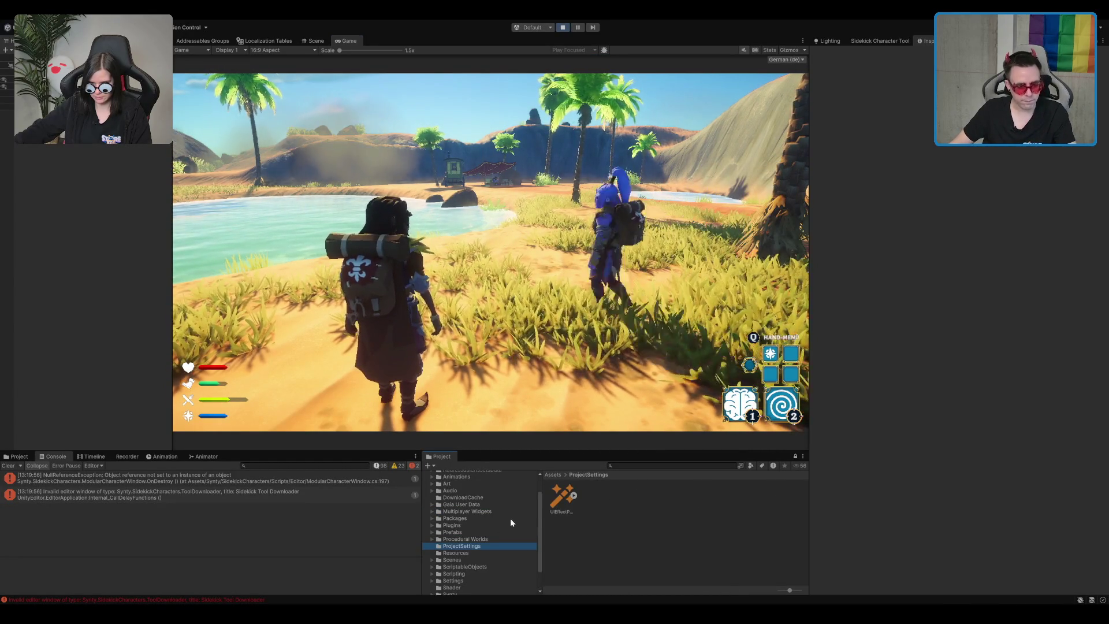
scroll(497, 526, down, 3)
click(481, 543)
click(468, 516)
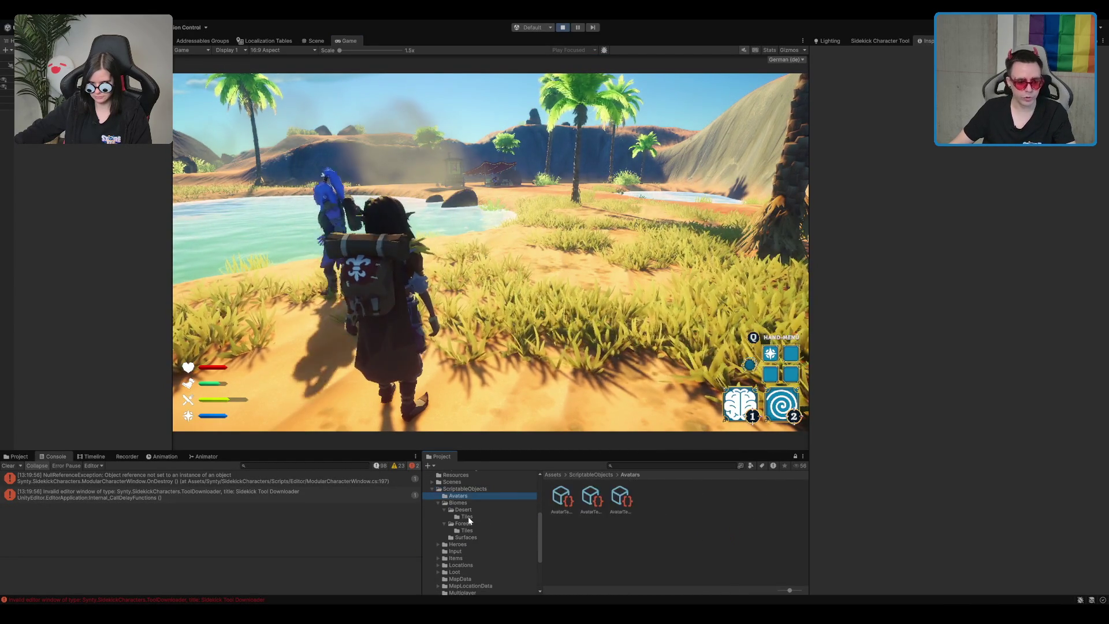
key(Left)
key(Left)
key(Down)
key(Left)
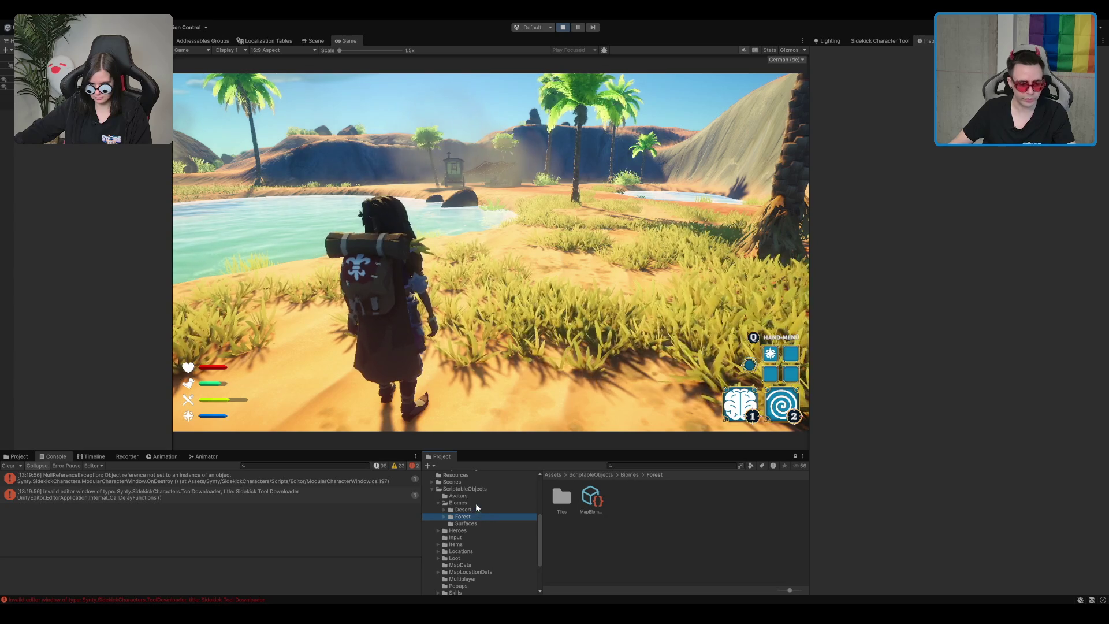
key(Up)
key(Right)
key(Left)
scroll(490, 556, down, 2)
- Open Multiplayer > MapLocationData > Safe and select the default LocationData_Service_Merchant asset
click(475, 553)
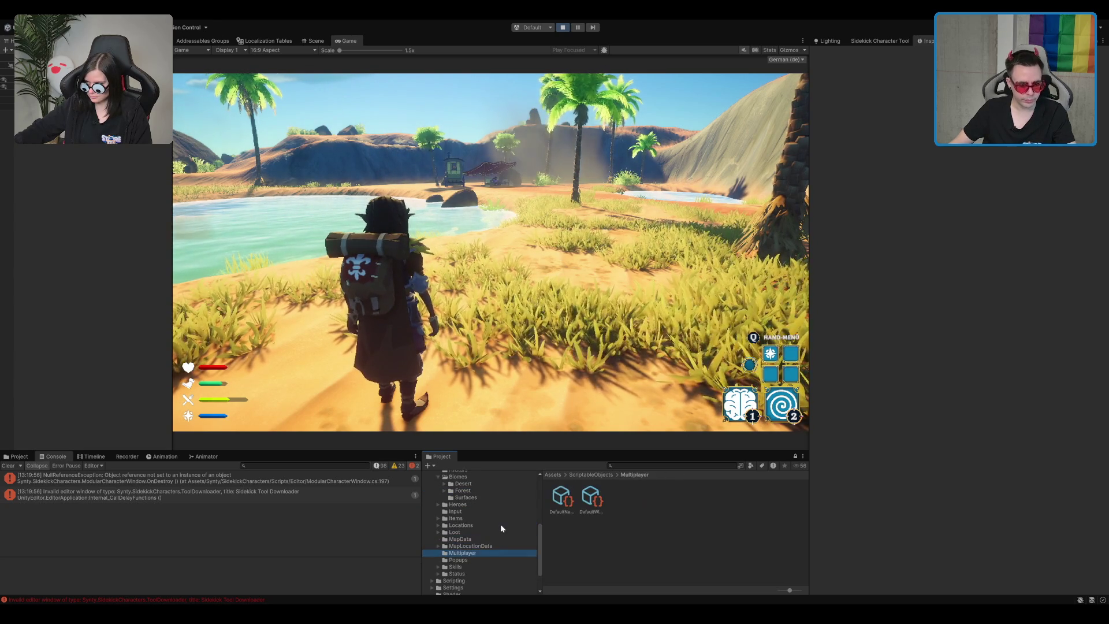
key(Up)
key(Right)
key(Down)
scroll(496, 528, down, 2)
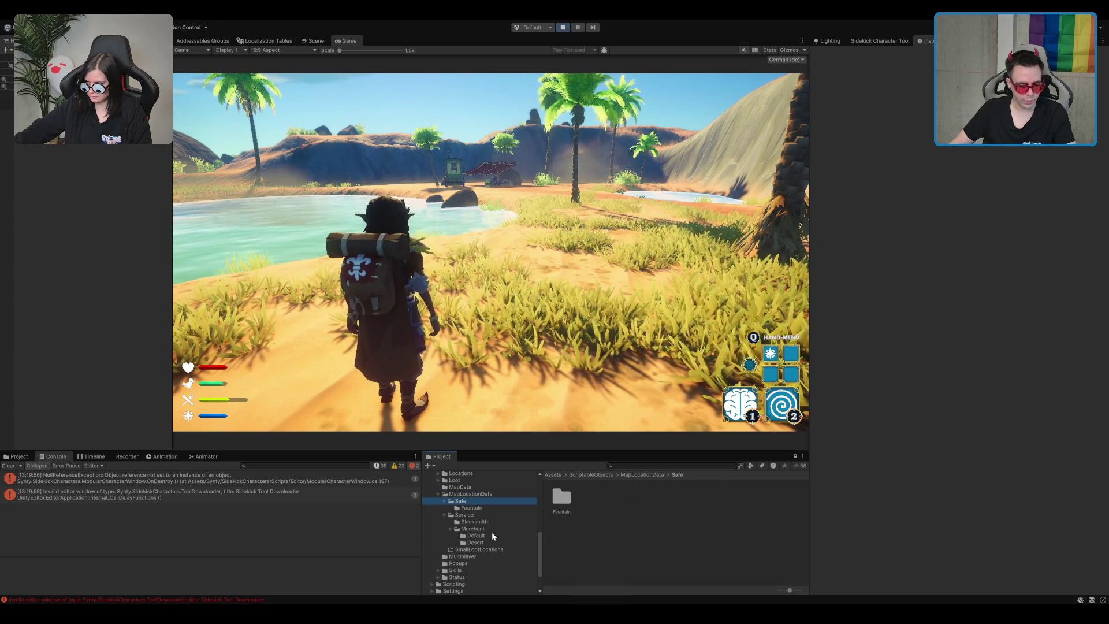
click(491, 534)
click(597, 510)
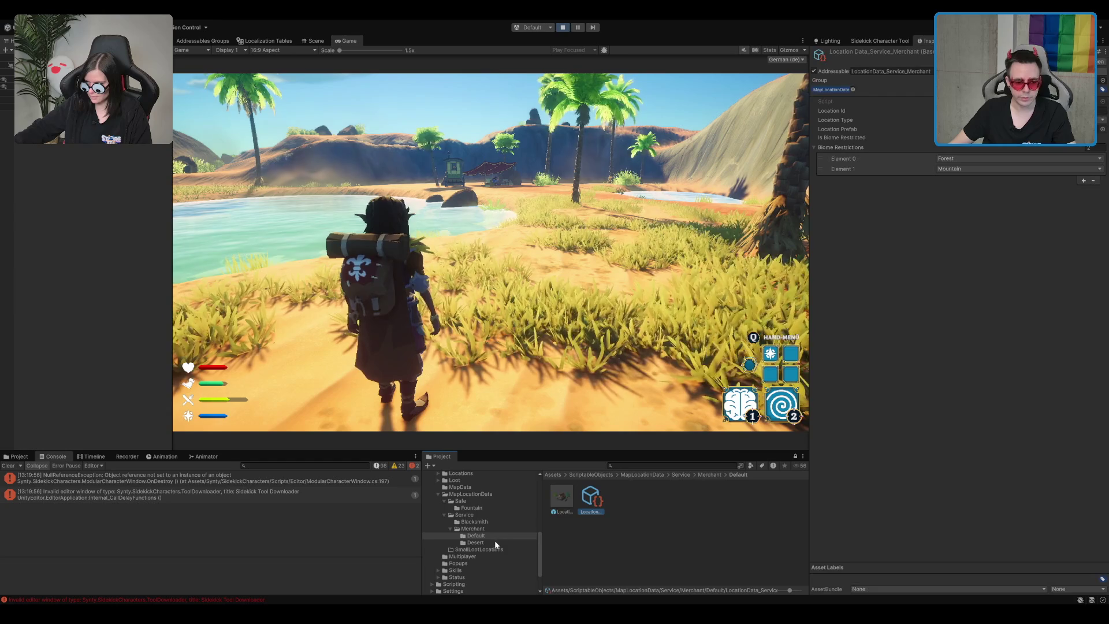
- Select LocationData_Service_Desert_Merchant in the Desert merchant folder to inspect its Savanna restriction and Location Id
click(494, 543)
click(571, 502)
click(600, 502)
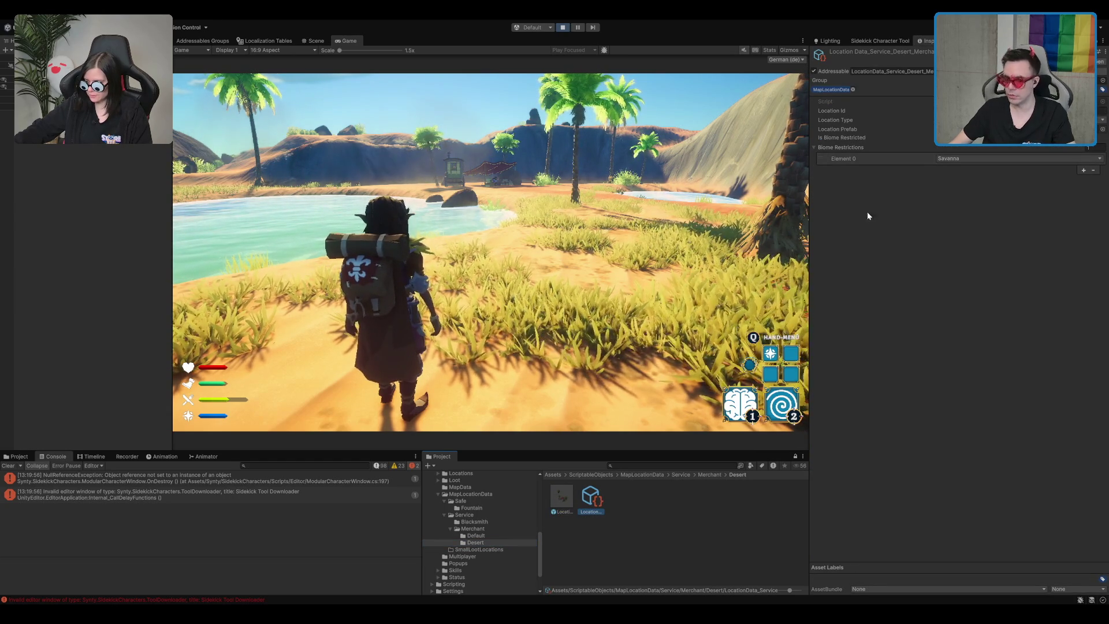
click(559, 496)
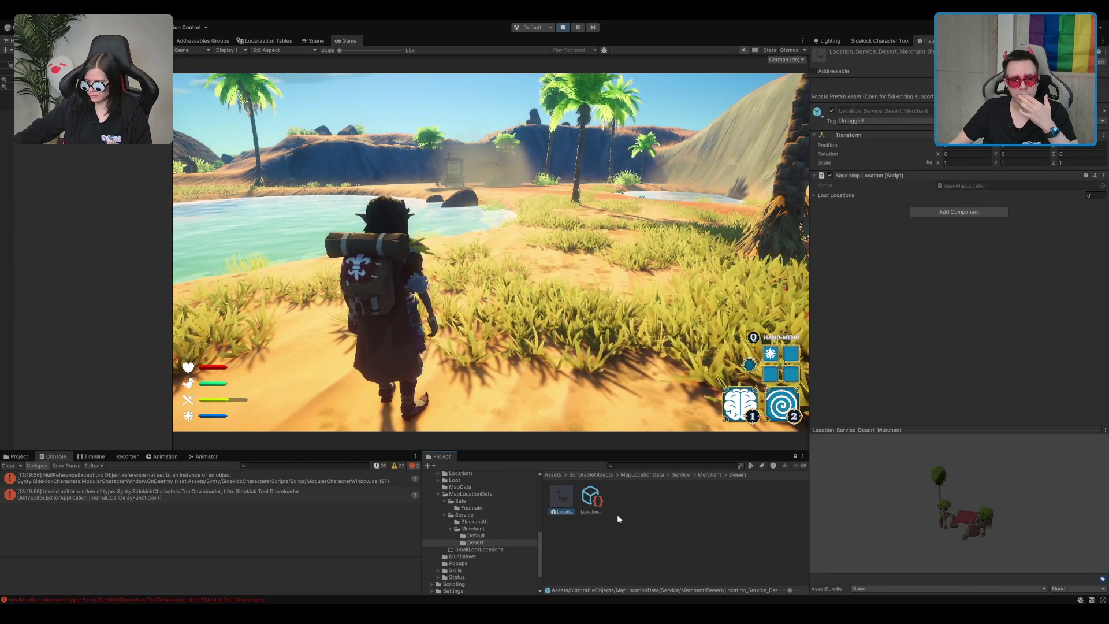
click(593, 498)
click(1017, 110)
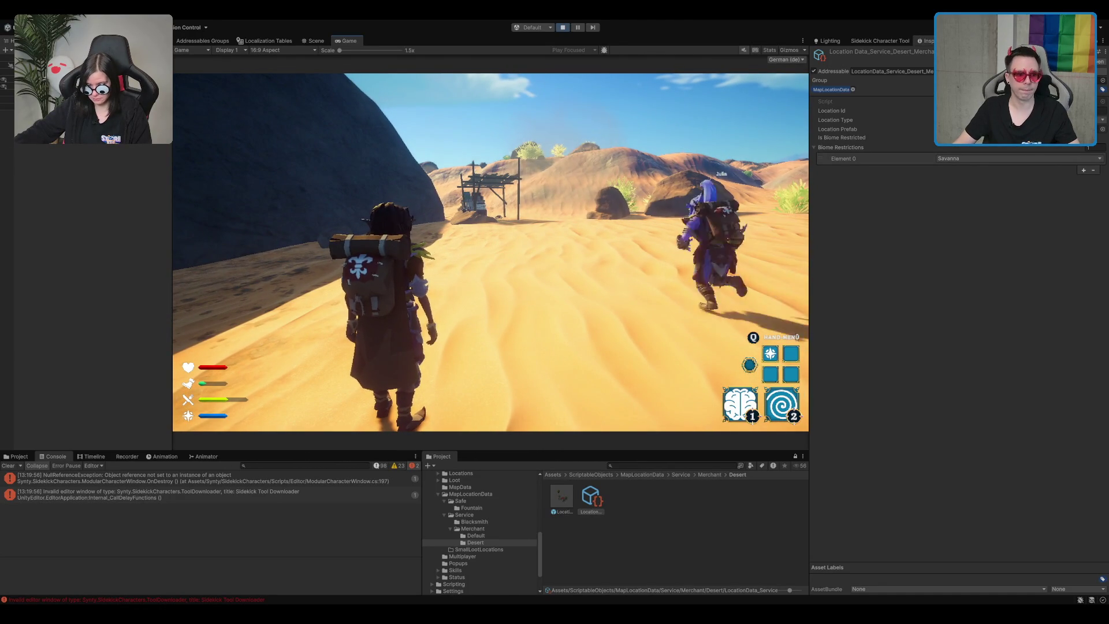
- Double-click the Game tab so the running playtest fills the editor
double_click(344, 41)
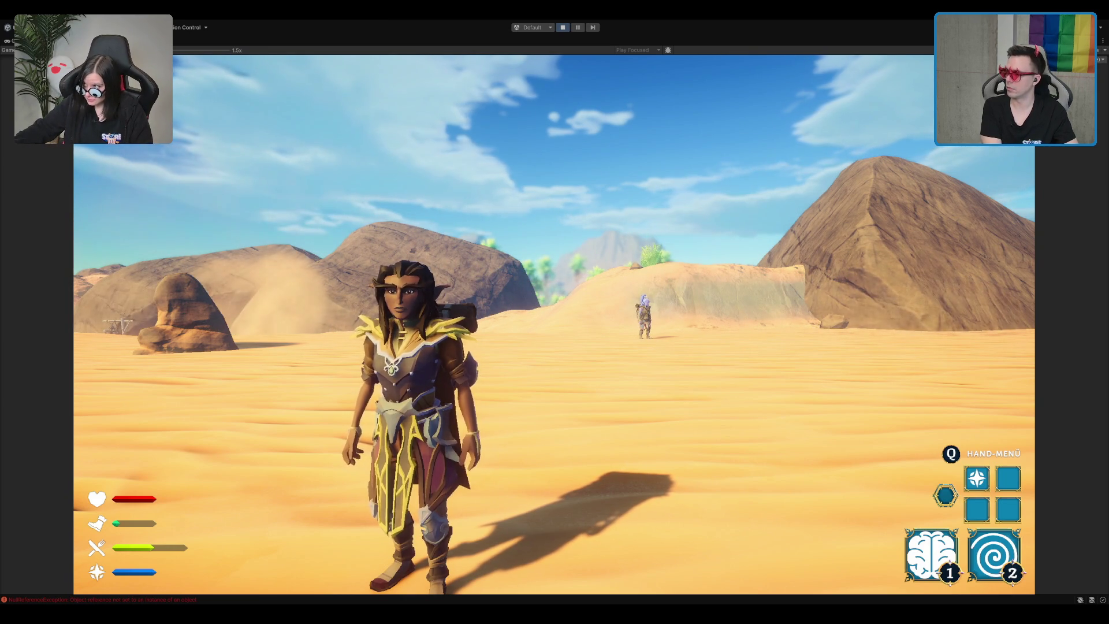
- Walk up to the other player and fling them twice with Telekinese (key 1)
key(a)
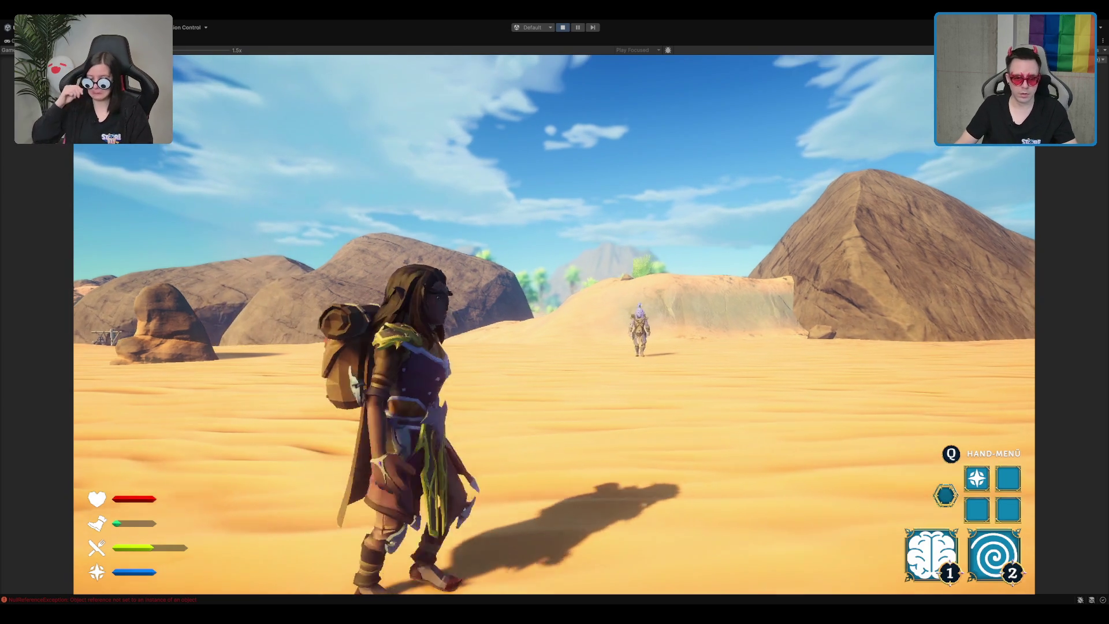
key(w)
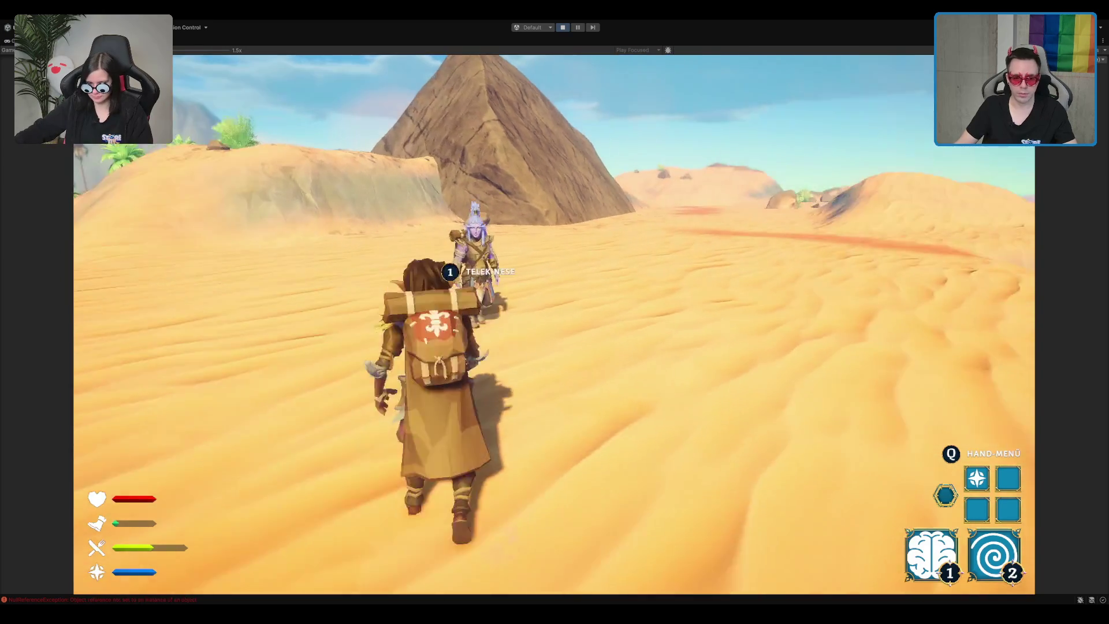
key(1)
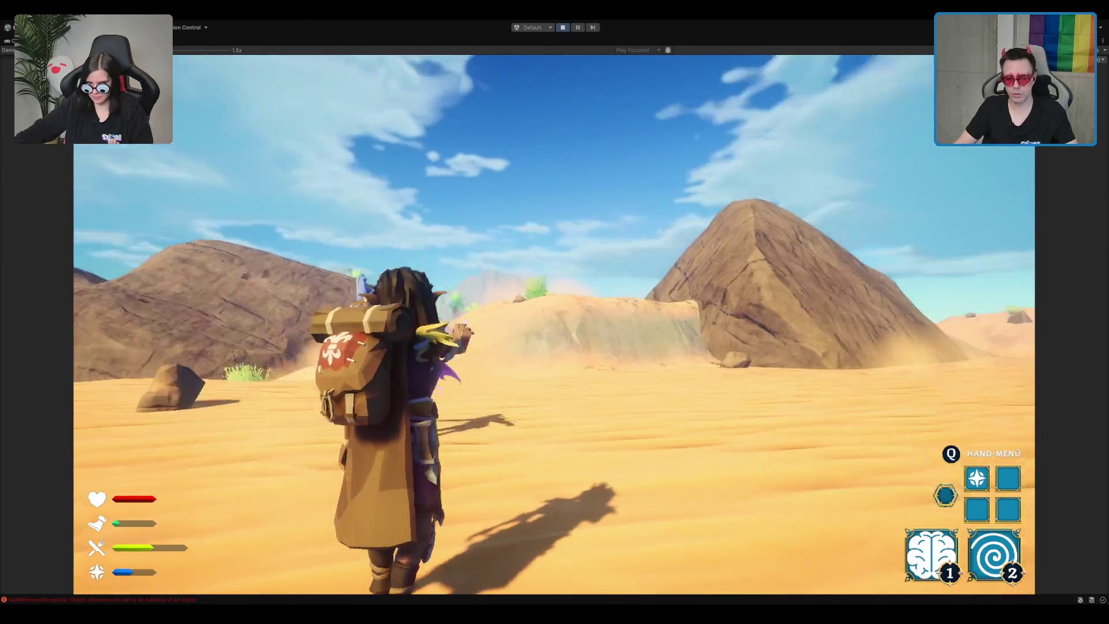
key(w)
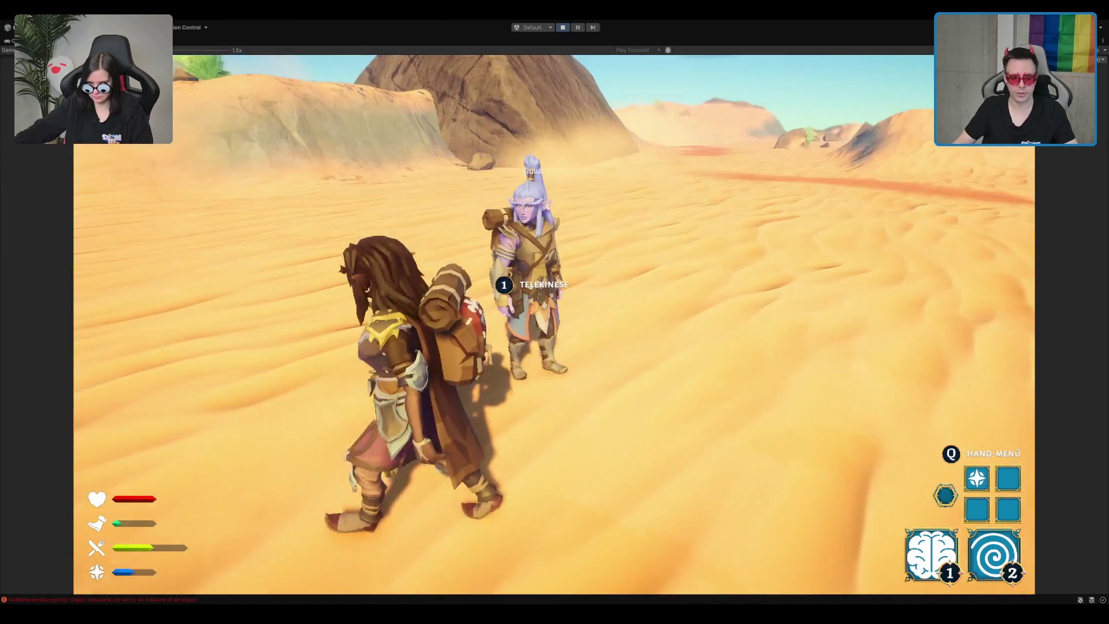
key(1)
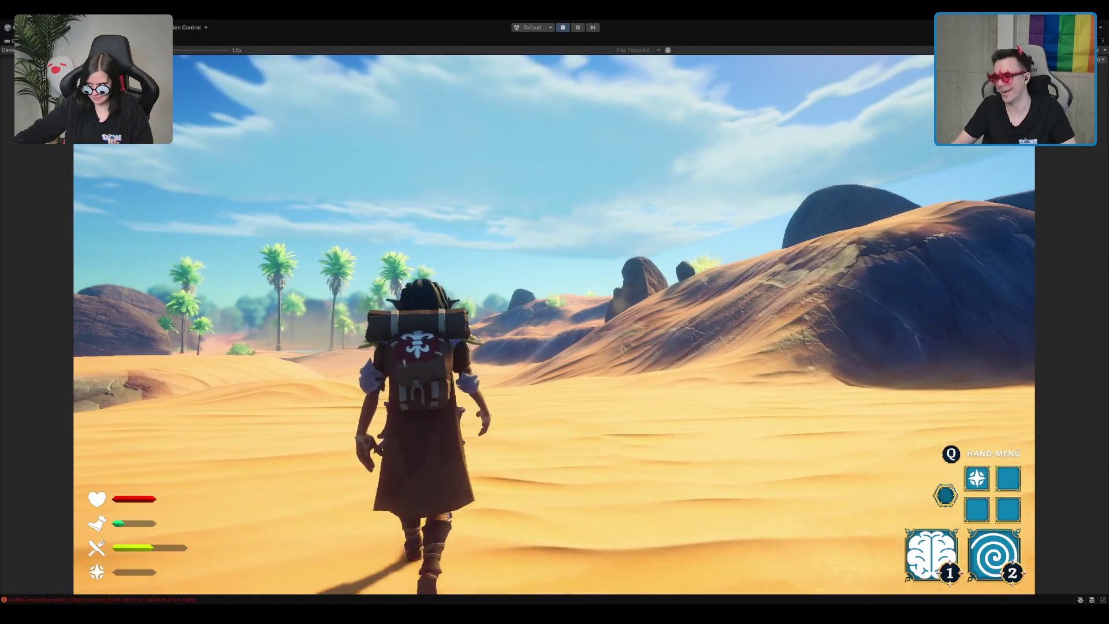
- Walk to the oasis chest and move its potato into Hand slot 2
key(w)
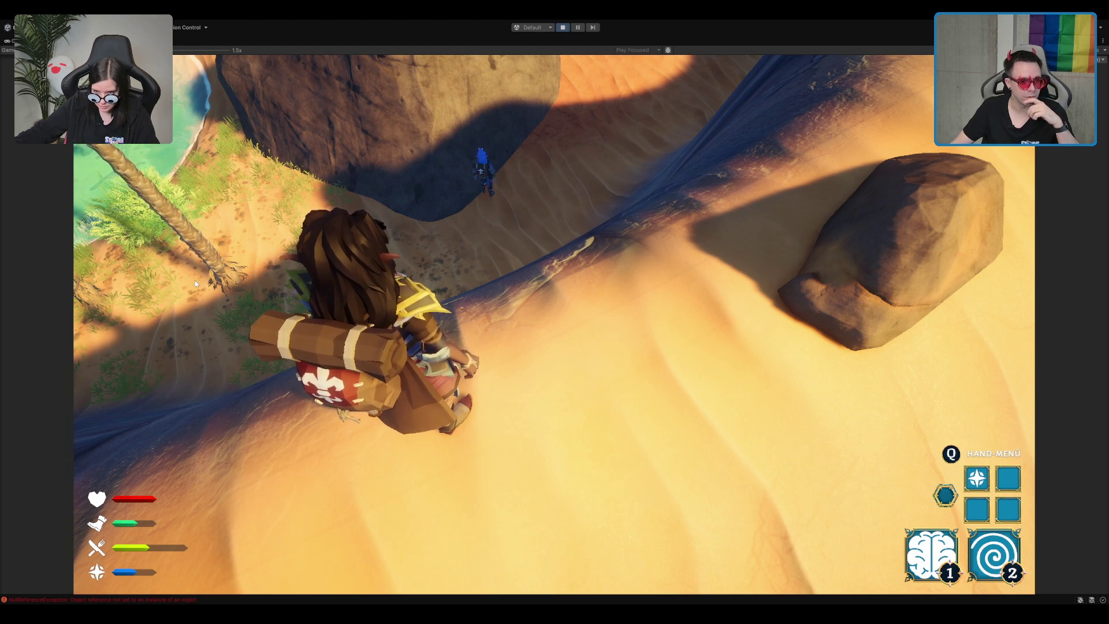
key(w)
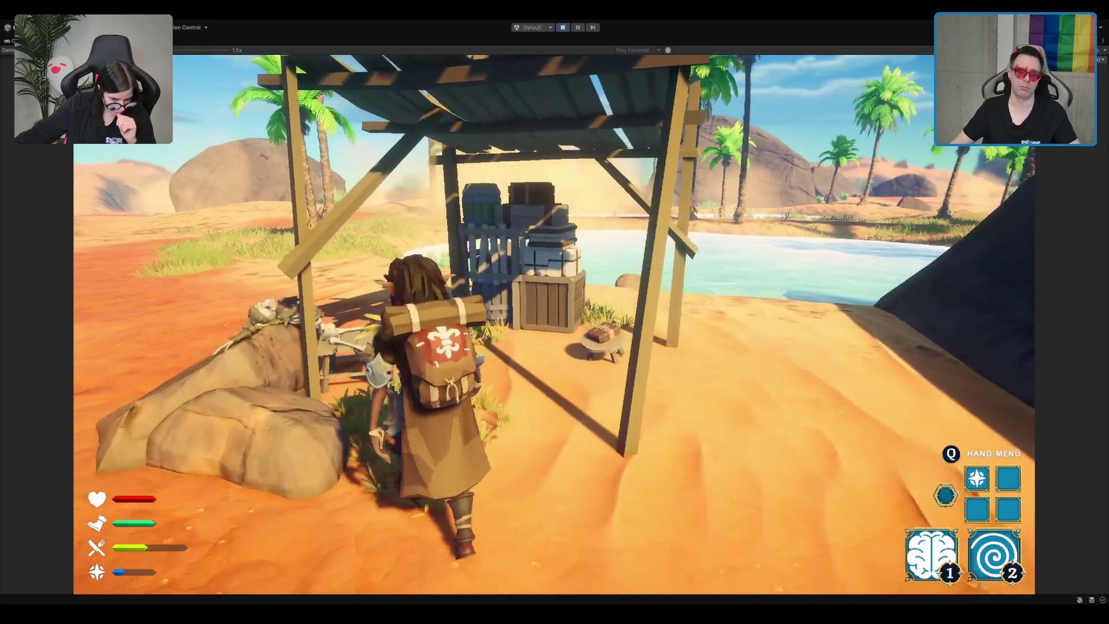
key(e)
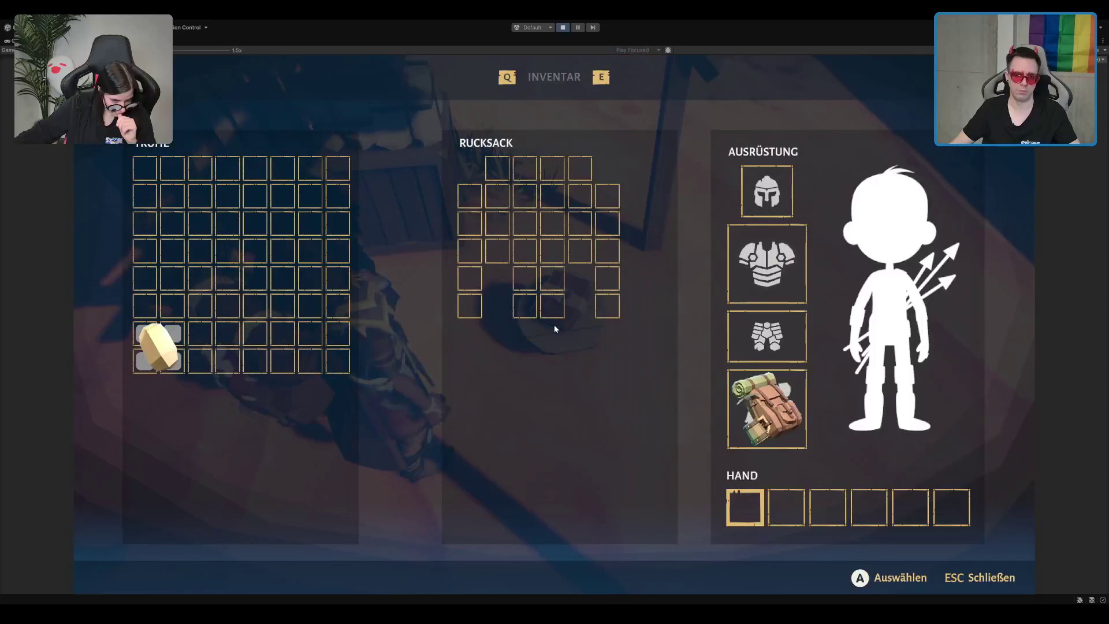
right_click(157, 347)
mouse_move(157, 346)
mouse_down()
mouse_move(735, 466)
mouse_move(809, 508)
mouse_up()
key(Escape)
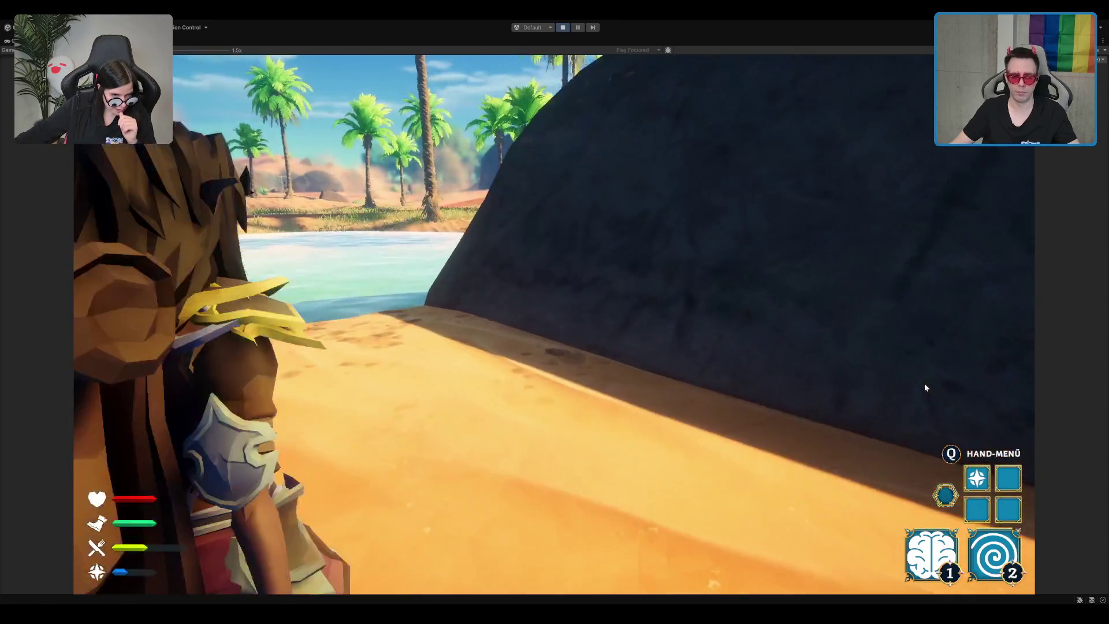
- Hold the potato with Q and eat it to refill hunger
key(q)
click(673, 268)
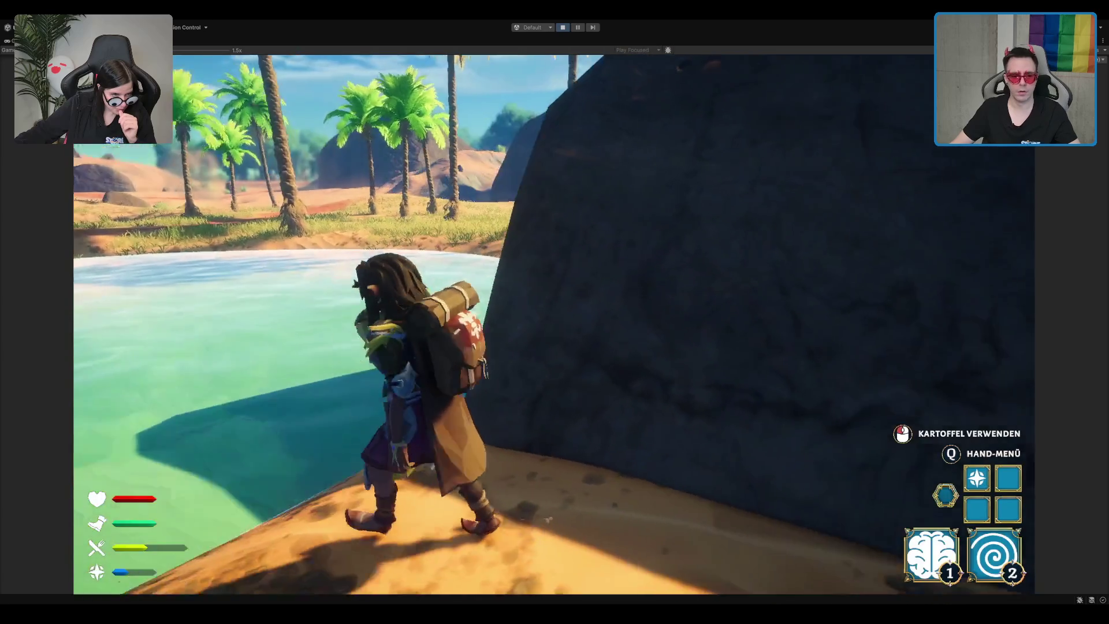
click(674, 269)
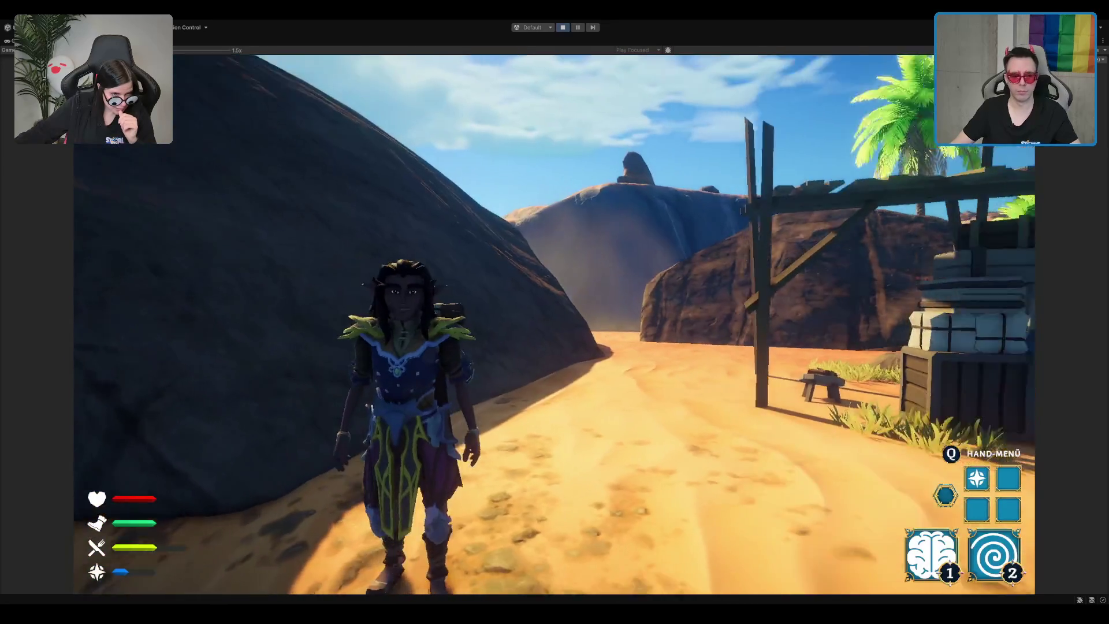
- Run over the dunes to the other player, fling them with Telekinese, then stop Play mode
key(w)
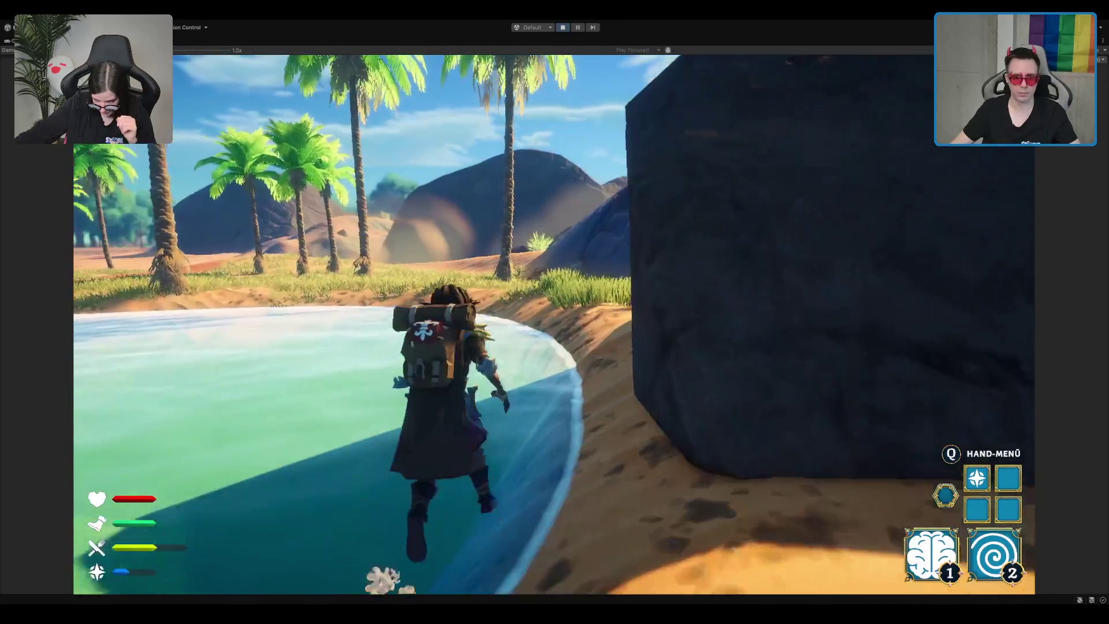
key(w)
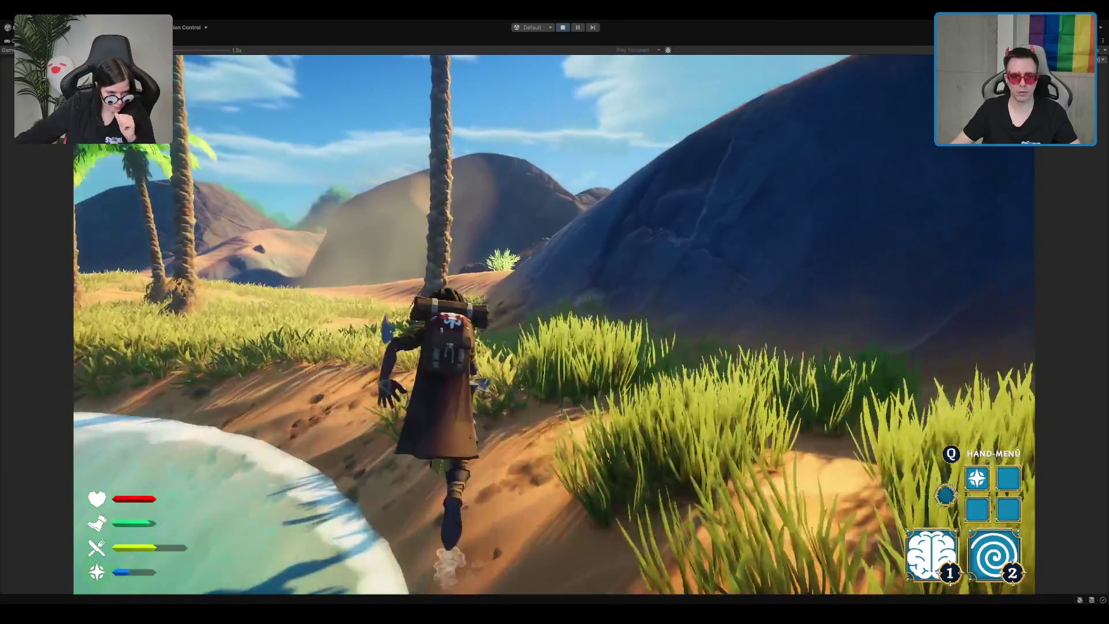
key(w)
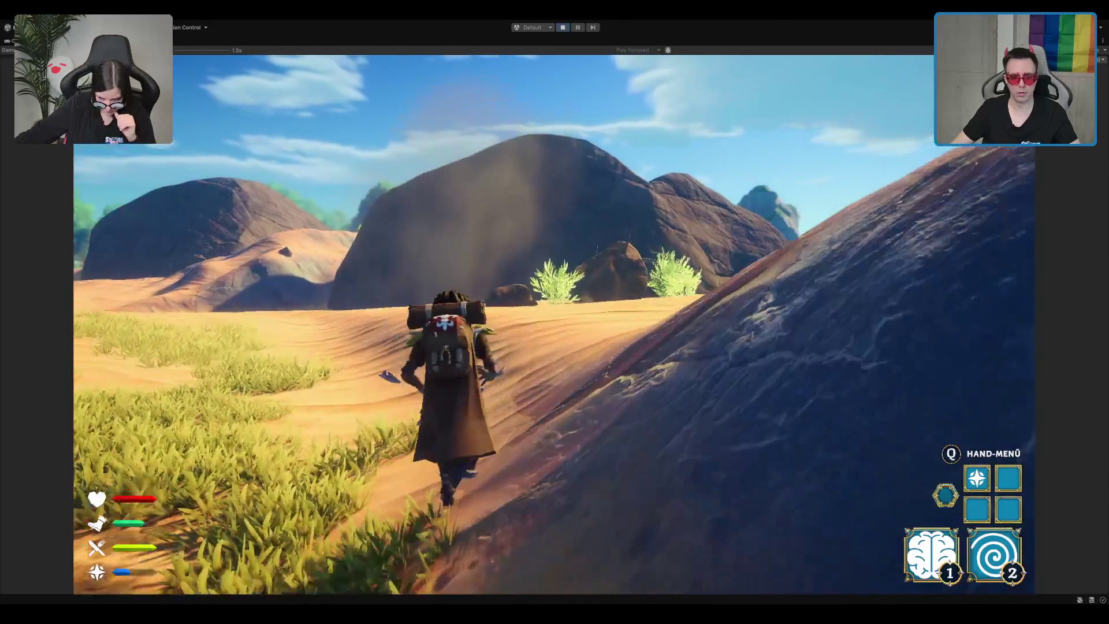
key(w)
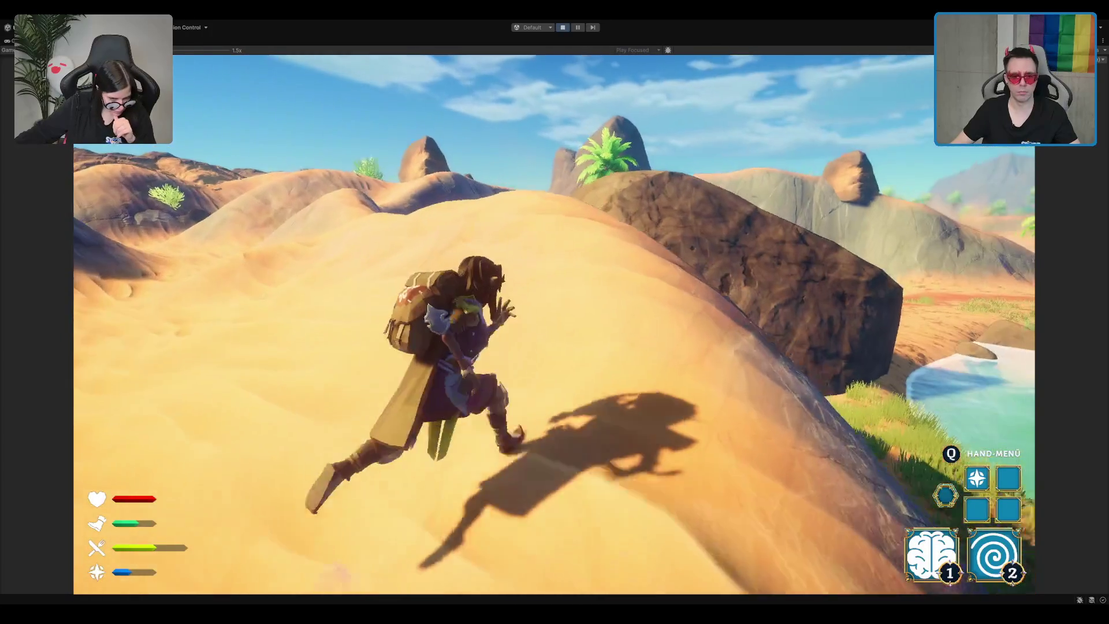
key(w)
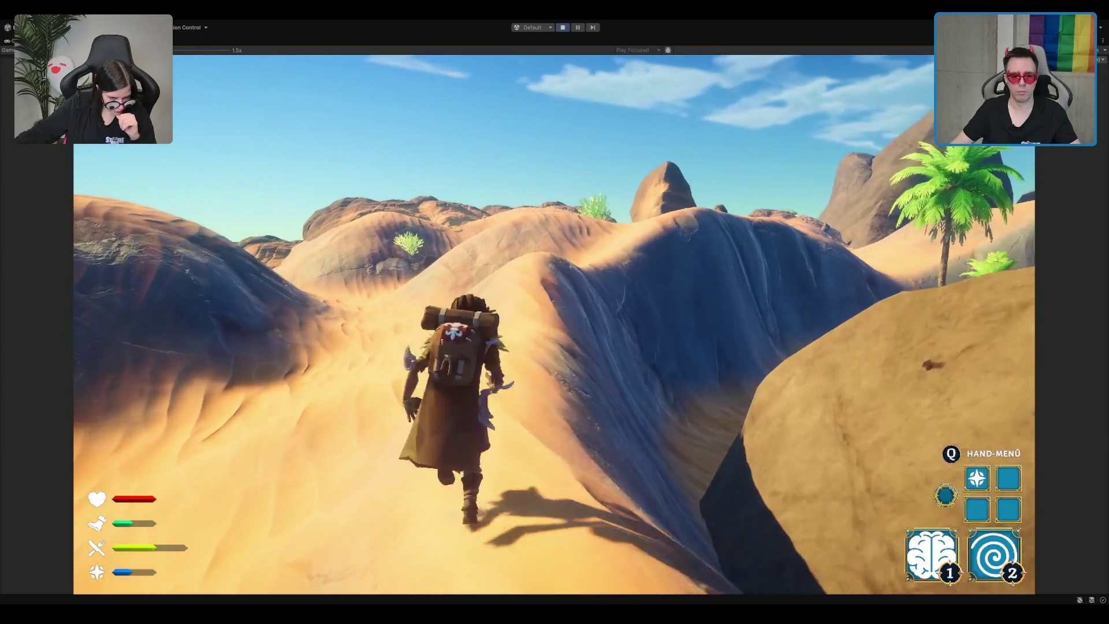
key(w)
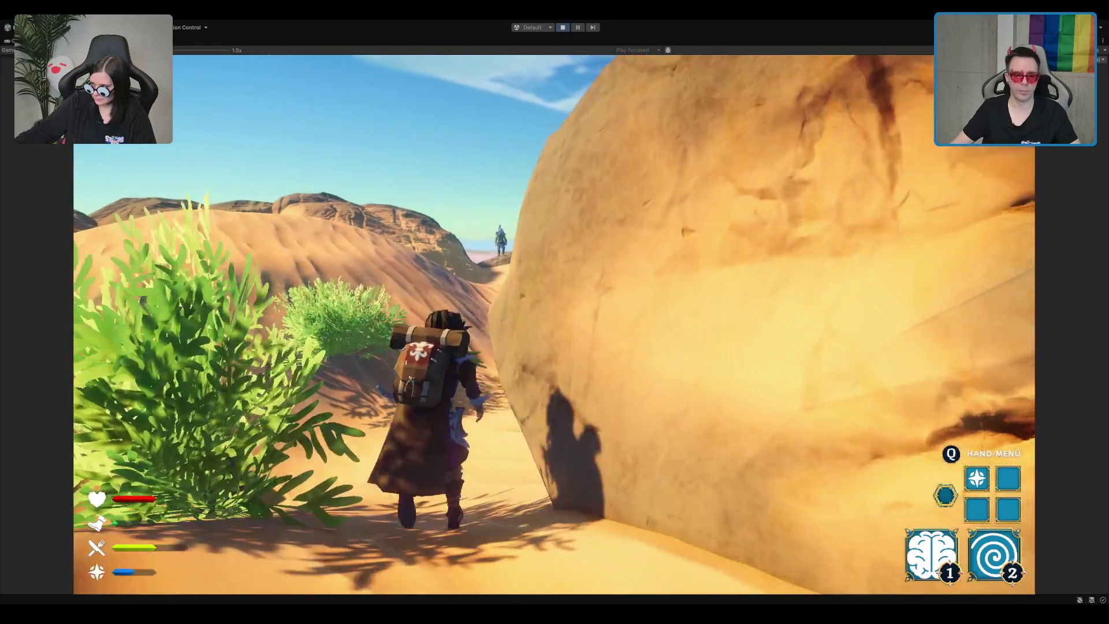
key(w)
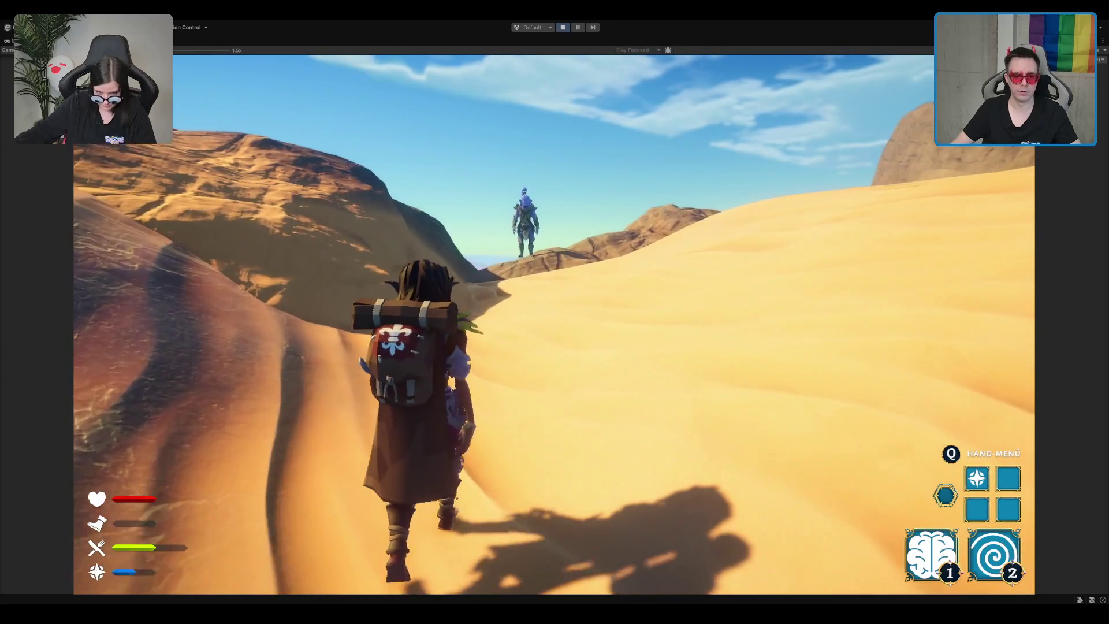
key(w)
key(w)
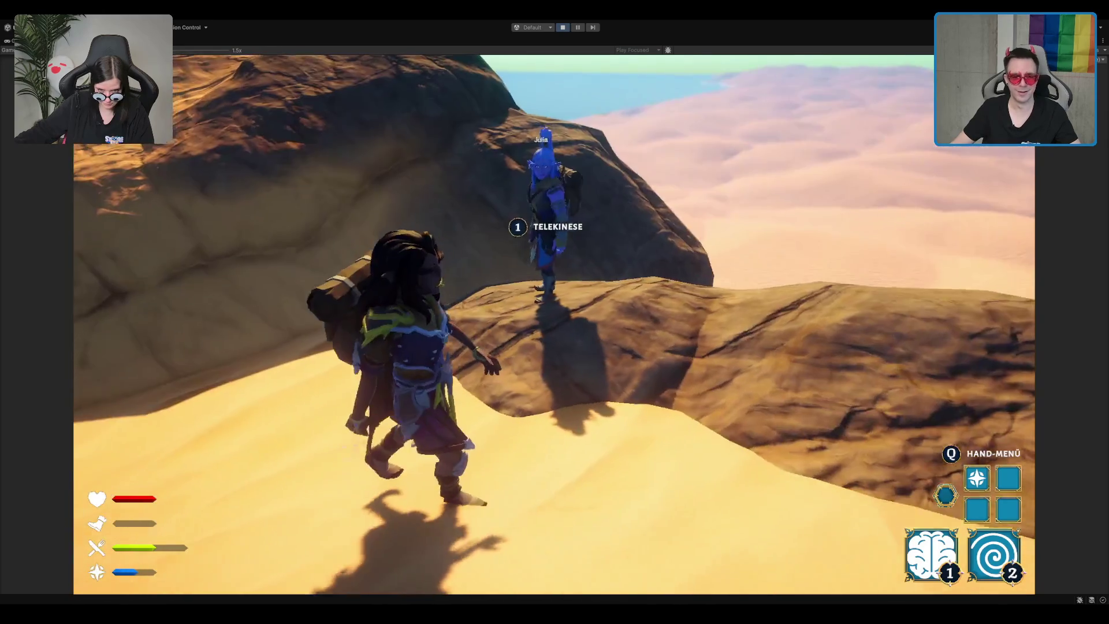
key(1)
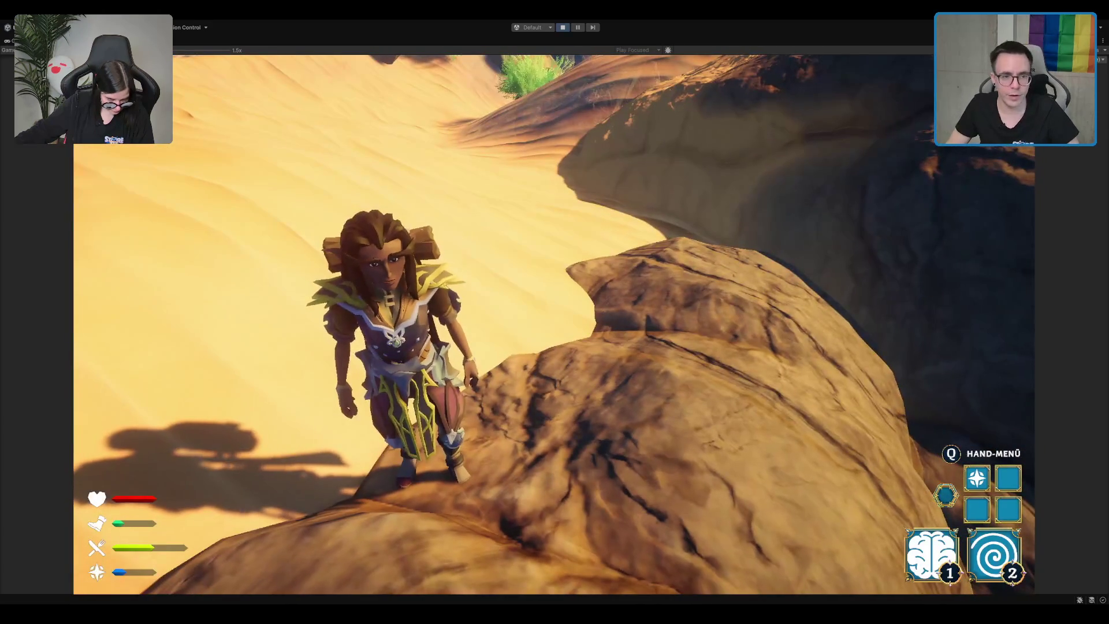
click(562, 29)
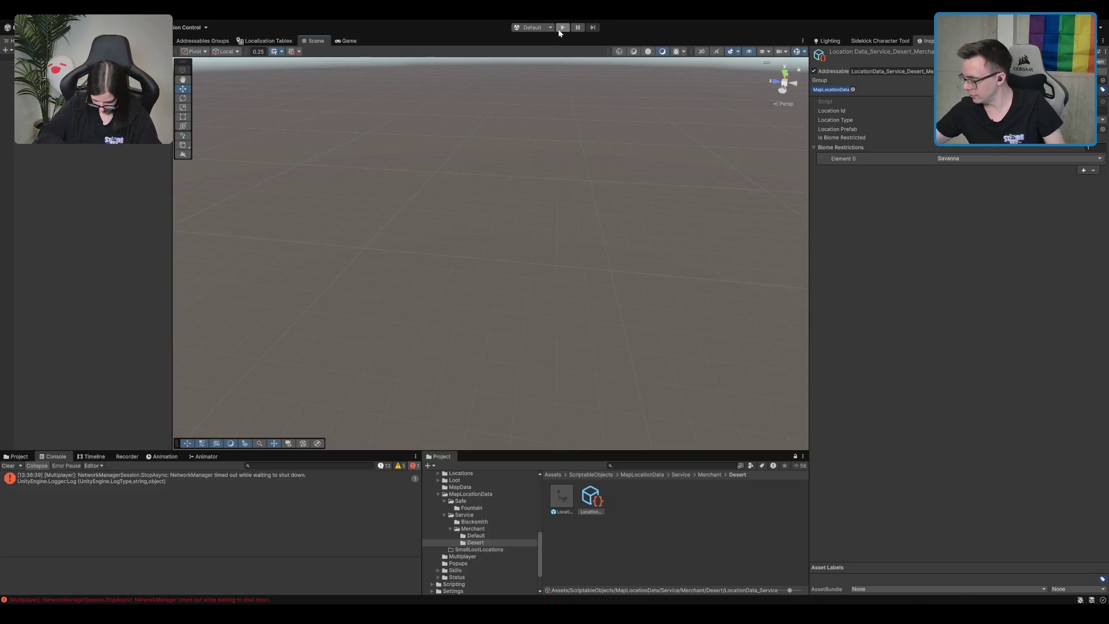
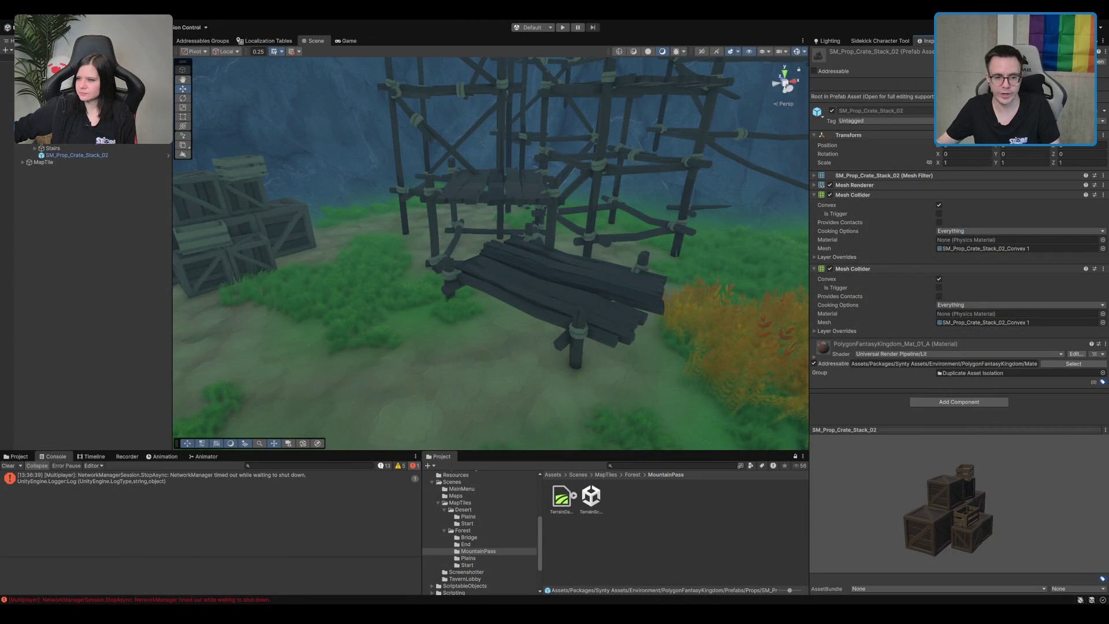
- Select the existing crate stack and locate its prefab in Project > Props
scroll(580, 244, down, 10)
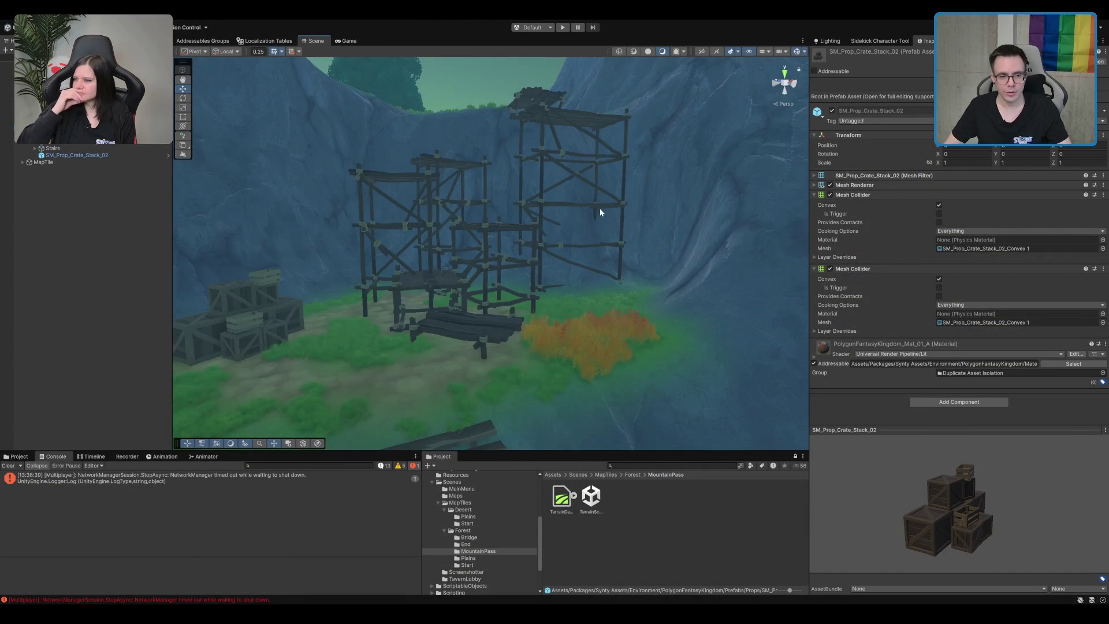
scroll(599, 215, up, 5)
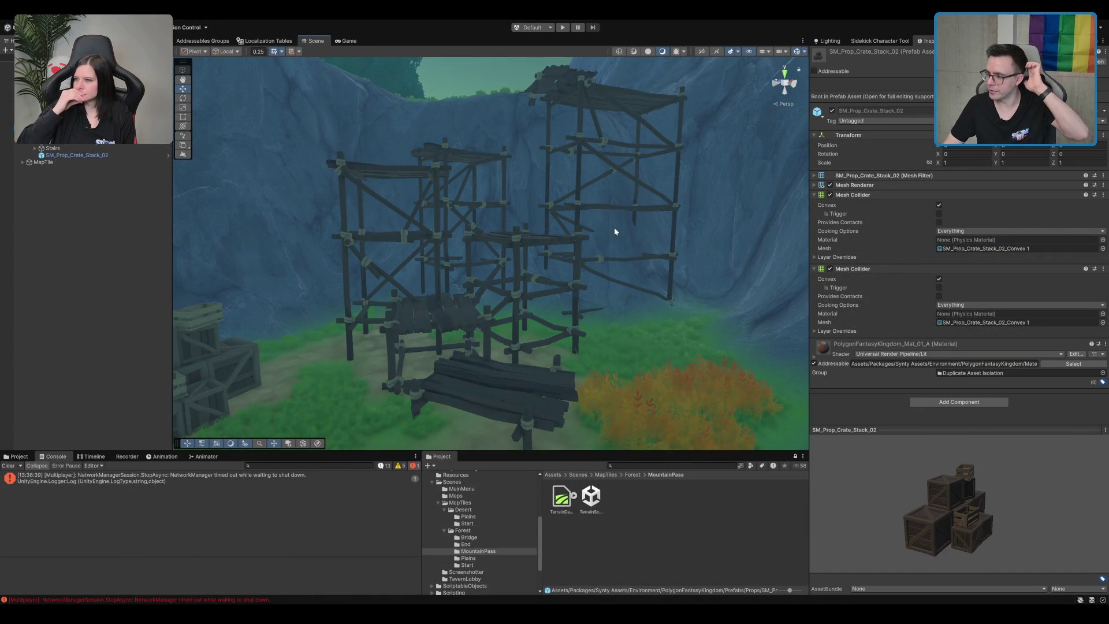
scroll(612, 232, up, 5)
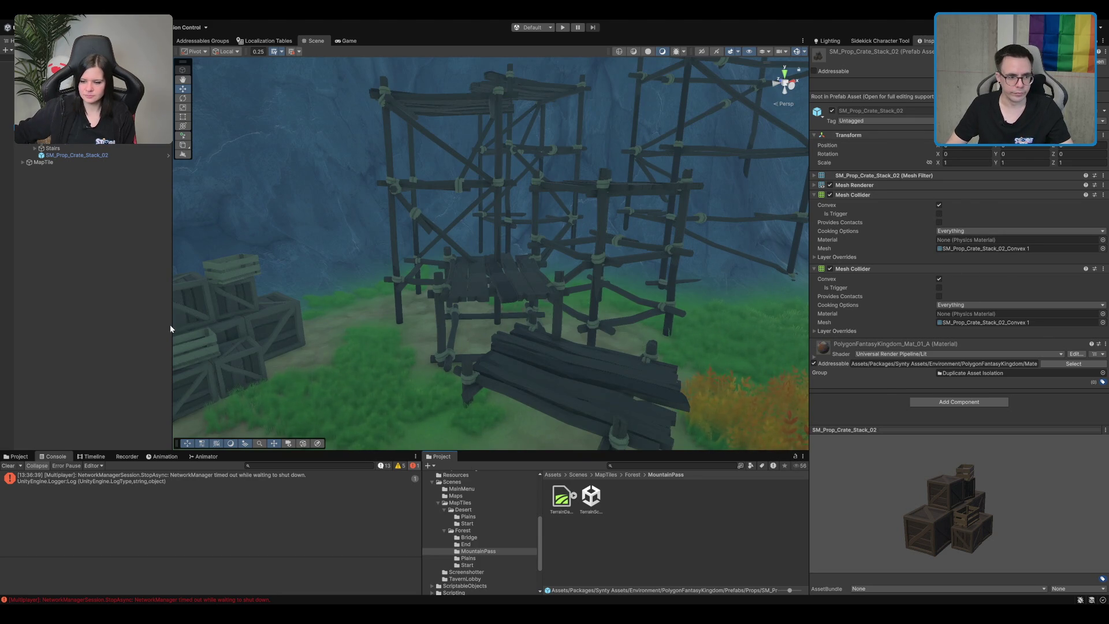
click(219, 334)
click(959, 78)
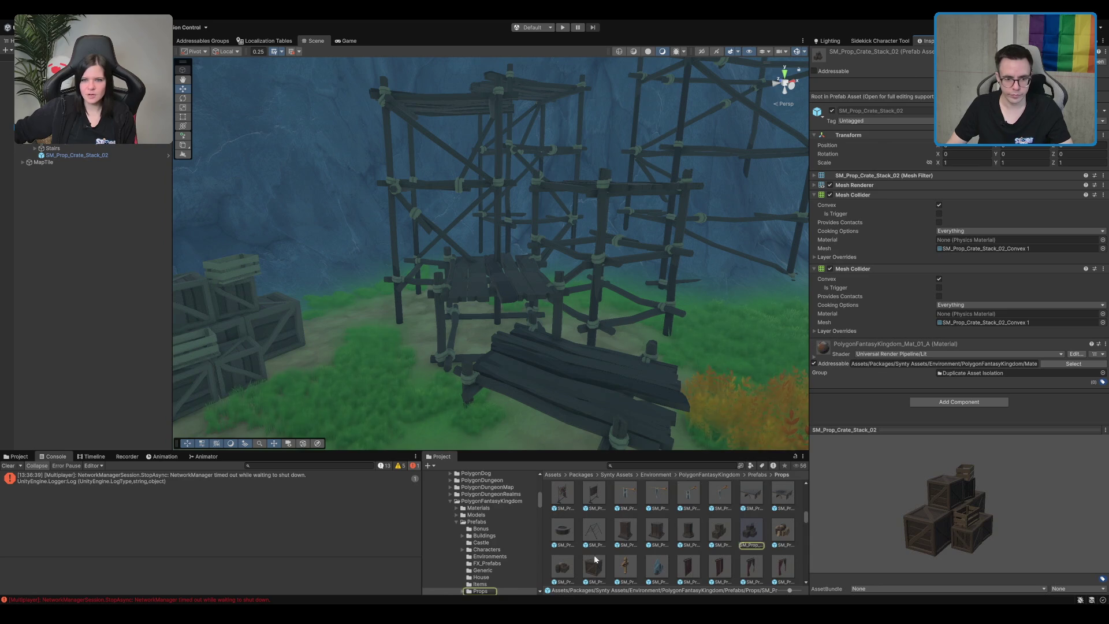
scroll(700, 550, down, 1)
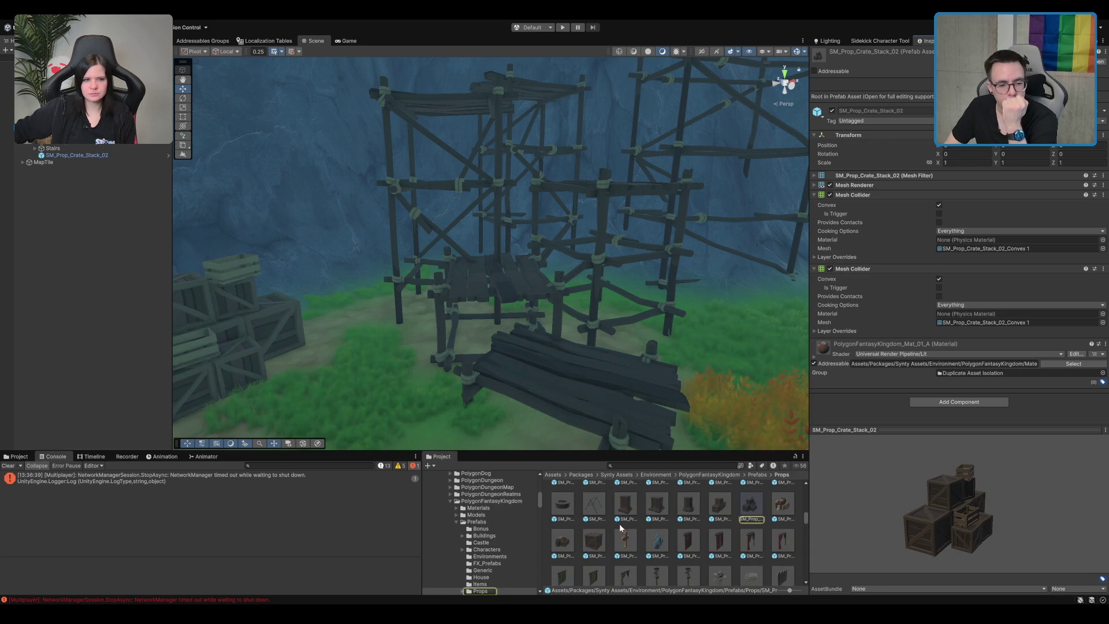
- Drag SM_Prop_Crate_Wood_01 into the scene and move it up onto the scaffolding
click(593, 540)
mouse_move(591, 541)
mouse_down()
mouse_move(509, 231)
mouse_move(608, 300)
mouse_move(541, 312)
mouse_up()
key(f)
scroll(535, 253, down, 3)
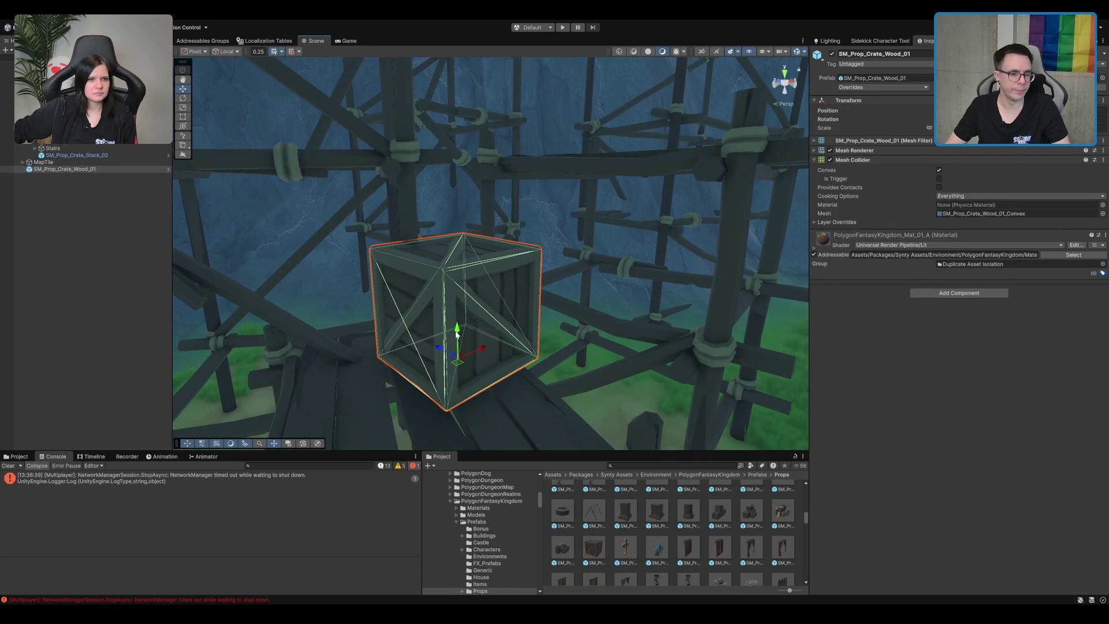
mouse_move(456, 334)
mouse_down()
mouse_move(468, 393)
mouse_move(477, 349)
mouse_move(491, 359)
mouse_move(455, 379)
mouse_move(402, 285)
mouse_move(299, 247)
mouse_up()
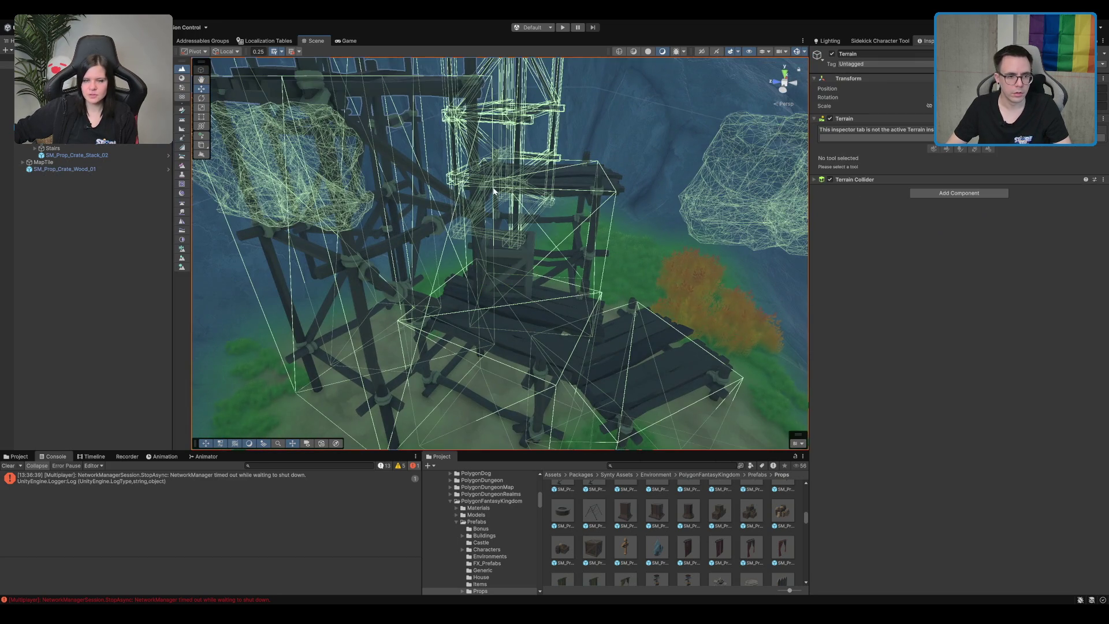
click(362, 249)
- Move the SM_Prop_Scaffolding_05 piece up and to the right
key(f)
drag(509, 278, 505, 286)
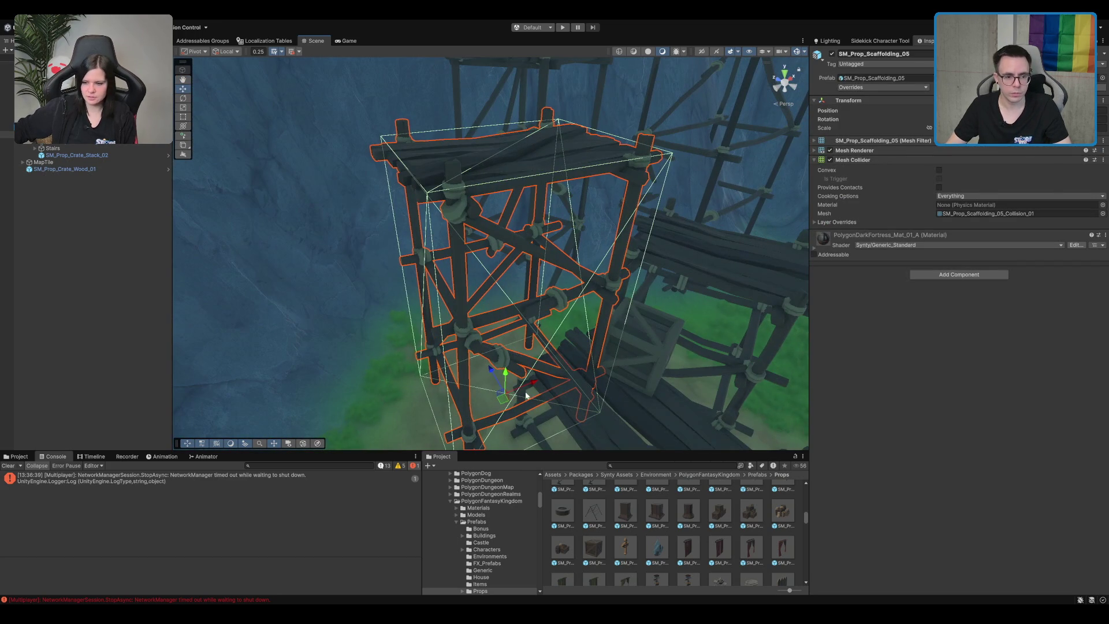
mouse_move(508, 397)
mouse_down()
mouse_move(470, 323)
mouse_move(495, 346)
mouse_move(522, 327)
mouse_move(522, 211)
mouse_move(594, 154)
mouse_move(565, 94)
mouse_move(439, 86)
mouse_move(421, 112)
mouse_up()
mouse_move(432, 175)
mouse_down()
mouse_move(422, 241)
mouse_move(446, 247)
mouse_move(429, 185)
mouse_up()
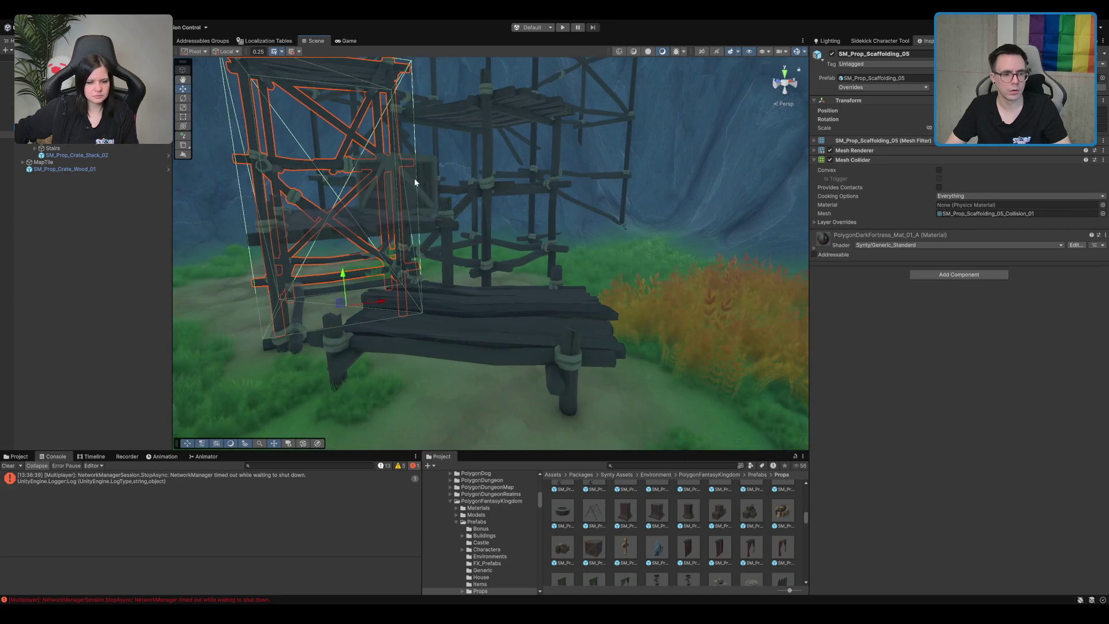
- Try moving a duplicate of SM_Prop_Crate_Wood_01 left, then delete the duplicate
click(414, 181)
key(f)
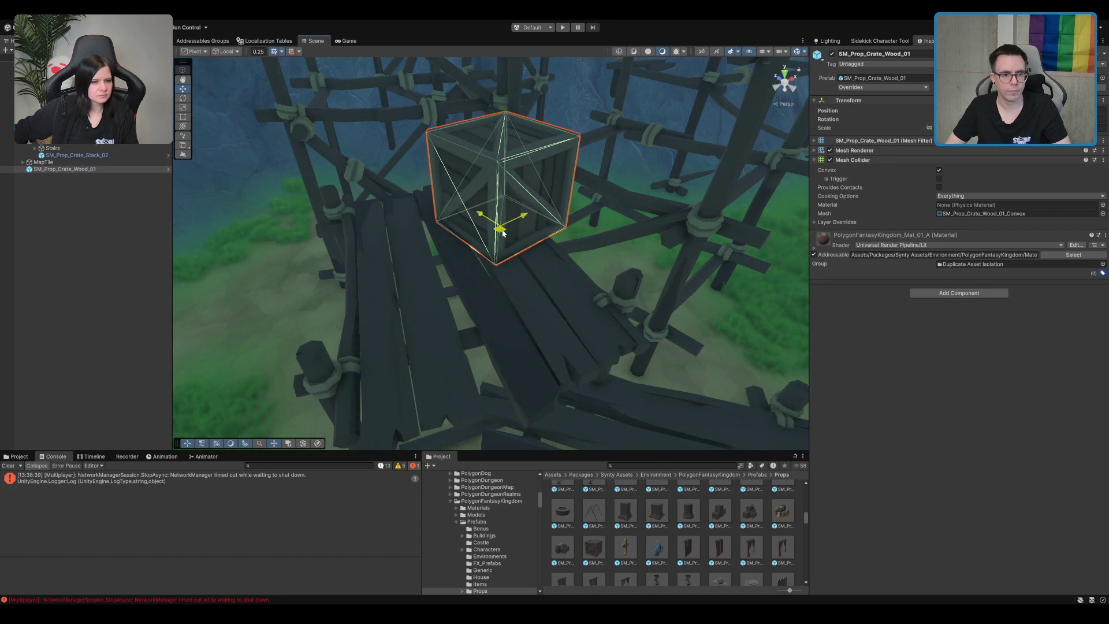
drag(504, 231, 423, 265)
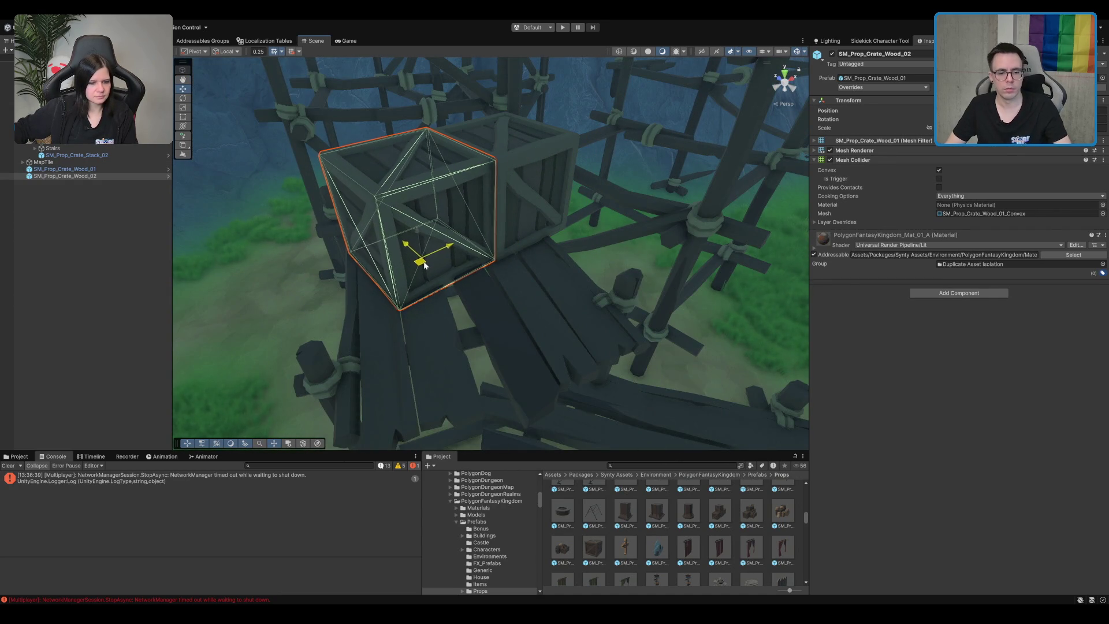
scroll(601, 205, down, 5)
key(Delete)
mouse_move(516, 309)
mouse_down()
mouse_move(455, 232)
mouse_move(539, 248)
mouse_move(520, 186)
mouse_move(485, 253)
mouse_move(546, 278)
mouse_up()
- Inspect scaffolding pieces 07, 04 and 05, then select crate SM_Prop_Crate_Wood_02
click(483, 252)
click(611, 205)
mouse_move(611, 205)
mouse_down()
mouse_move(609, 400)
mouse_move(615, 317)
mouse_up()
click(546, 294)
key(f)
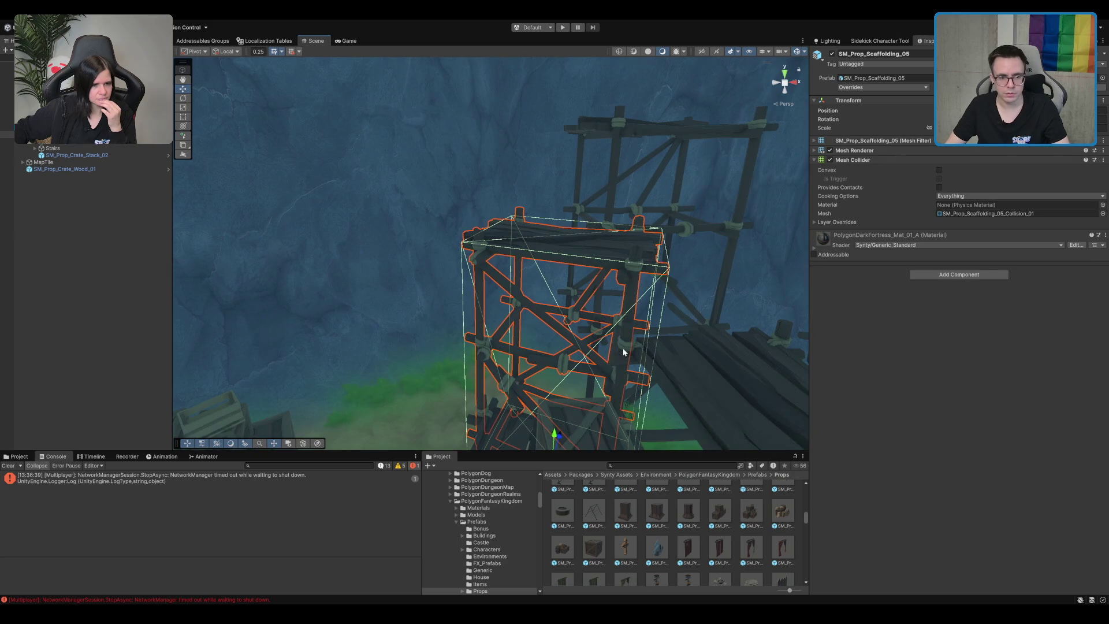
mouse_move(552, 440)
mouse_down()
mouse_move(653, 267)
mouse_move(664, 299)
mouse_move(469, 342)
mouse_move(433, 322)
mouse_move(421, 190)
mouse_move(583, 284)
mouse_move(535, 228)
mouse_up()
click(445, 372)
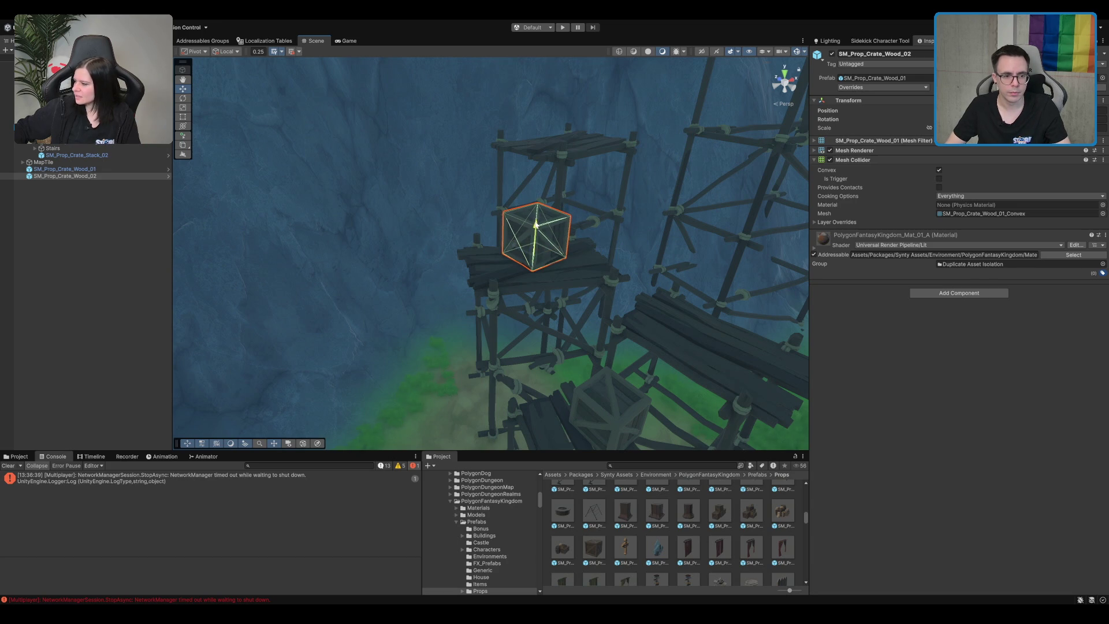
- Rotate the SM_Prop_Scaffolding_06 piece to face the camera
click(581, 249)
key(e)
drag(564, 399, 552, 411)
key(w)
mouse_move(632, 160)
mouse_down()
mouse_move(570, 215)
mouse_move(524, 320)
mouse_move(653, 369)
mouse_move(495, 339)
mouse_move(589, 218)
mouse_move(537, 240)
mouse_up()
key(e)
mouse_move(494, 366)
mouse_down()
mouse_move(439, 388)
mouse_move(574, 287)
mouse_up()
key(w)
- Select the SM_Prop_Scaffolding_03 and _06 towers, then the two crates together
click(439, 133)
mouse_move(439, 132)
mouse_down()
mouse_move(396, 193)
mouse_move(613, 195)
mouse_move(627, 240)
mouse_move(565, 176)
mouse_up()
mouse_move(633, 317)
mouse_down()
mouse_move(616, 260)
mouse_move(498, 288)
mouse_move(559, 286)
mouse_move(590, 260)
mouse_move(480, 281)
mouse_move(627, 250)
mouse_move(686, 207)
mouse_move(604, 344)
mouse_move(584, 245)
mouse_move(456, 168)
mouse_move(556, 418)
mouse_move(573, 408)
mouse_up()
click(477, 282)
key(w)
shift+click(541, 266)
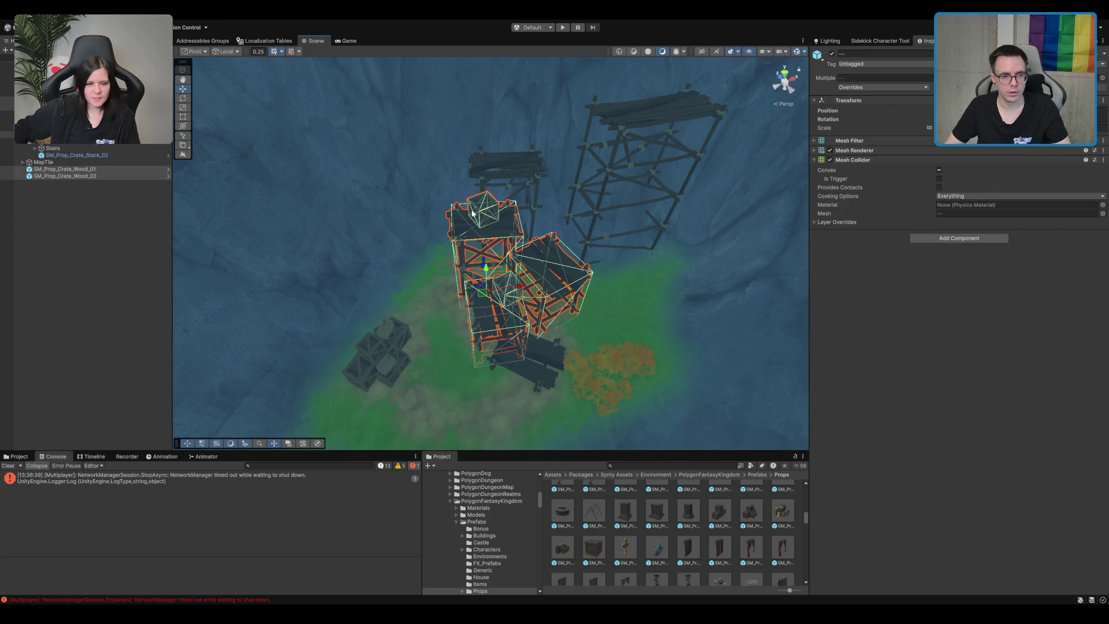
- Add more scaffold pieces and the dark crate, then rotate the group with Global/Center handles
shift+click(520, 203)
shift+click(534, 359)
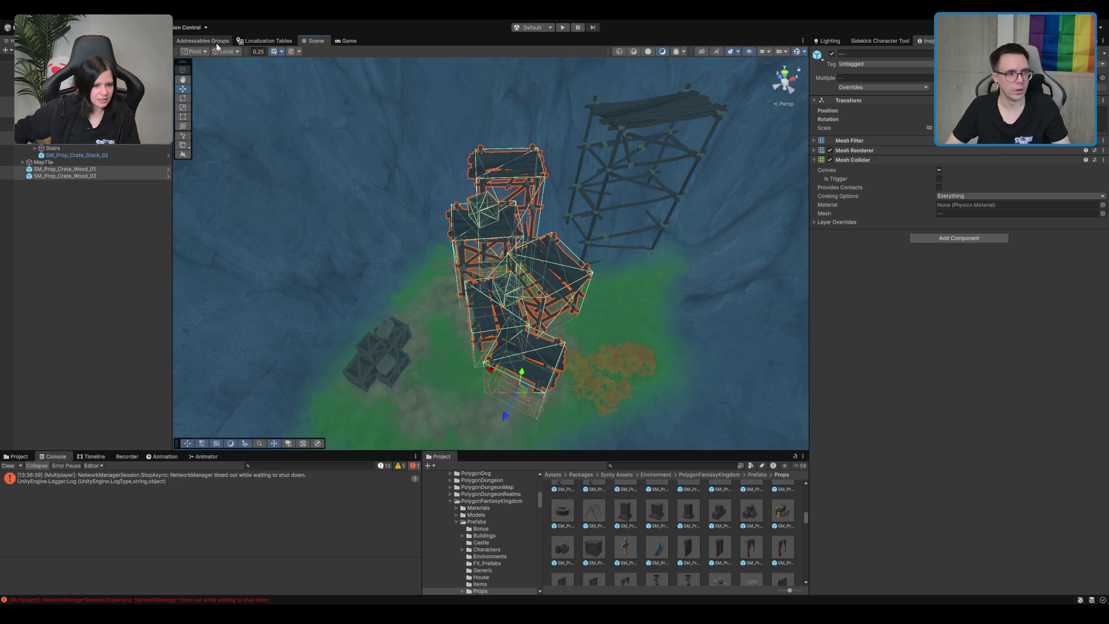
key(x)
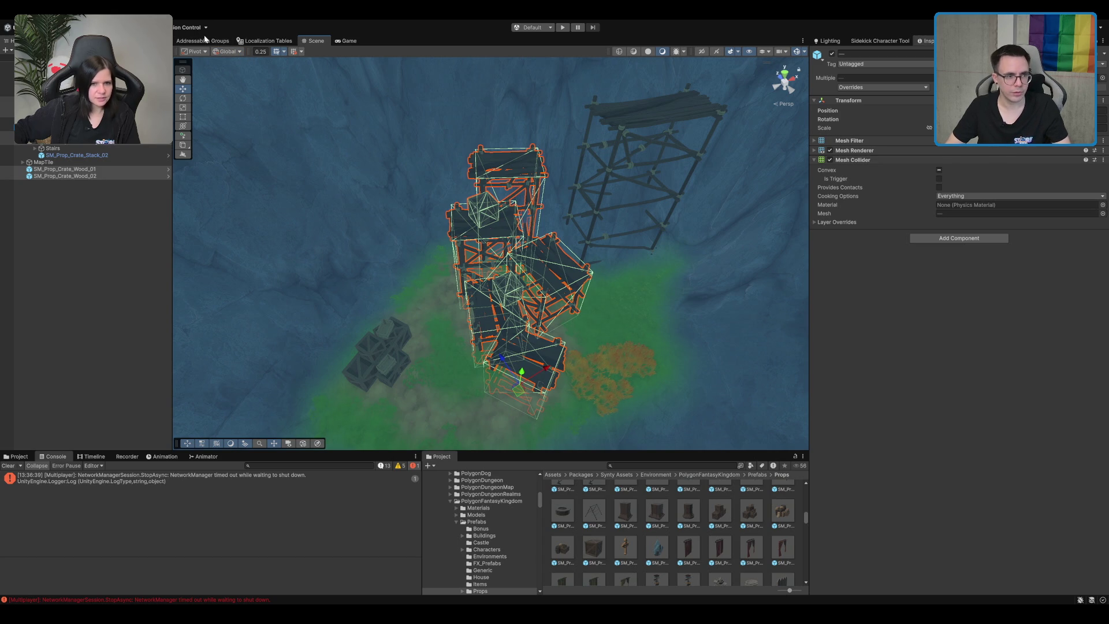
key(z)
key(e)
mouse_move(522, 314)
mouse_down()
mouse_move(522, 295)
mouse_move(495, 300)
mouse_up()
key(w)
key(e)
drag(497, 342, 592, 206)
key(w)
- Turn the SM_Prop_Scaffolding_06 piece beside the SM_Prop_Scaffolding_03 tower
click(593, 206)
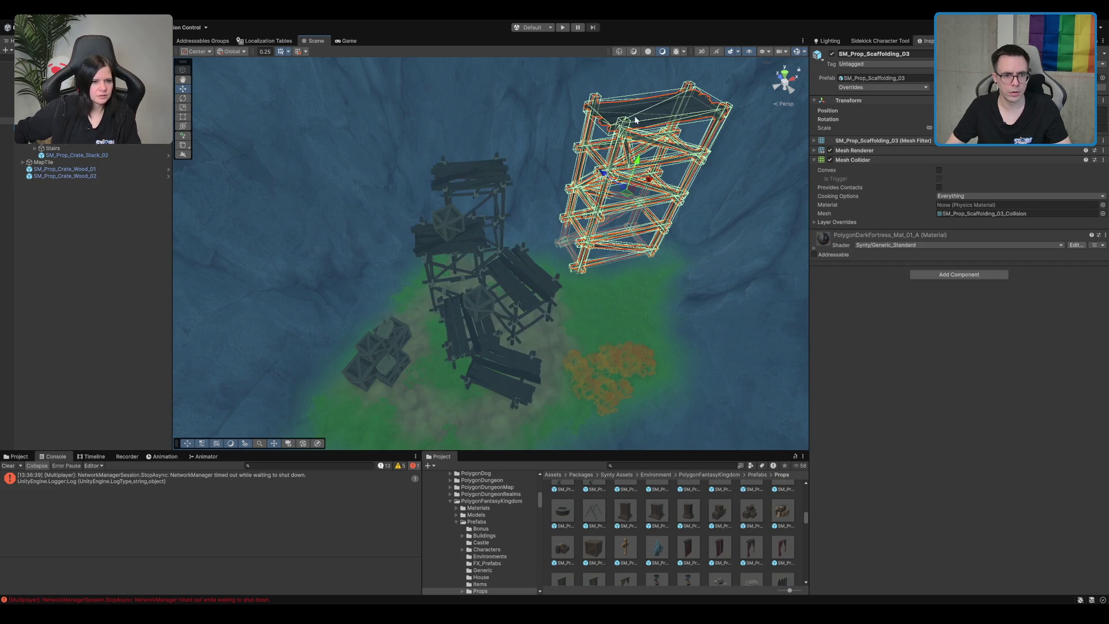
key(f)
click(383, 269)
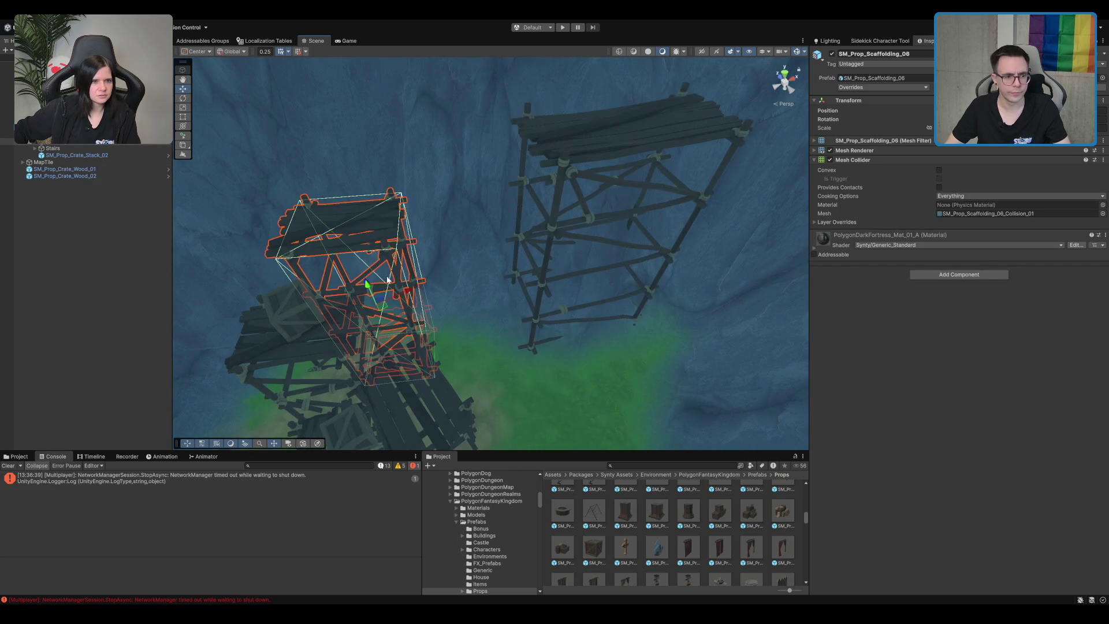
key(e)
mouse_move(393, 315)
mouse_down()
mouse_move(581, 182)
mouse_move(555, 224)
mouse_move(387, 321)
mouse_move(477, 300)
mouse_move(471, 283)
mouse_move(536, 224)
mouse_move(525, 298)
mouse_move(506, 276)
mouse_up()
key(w)
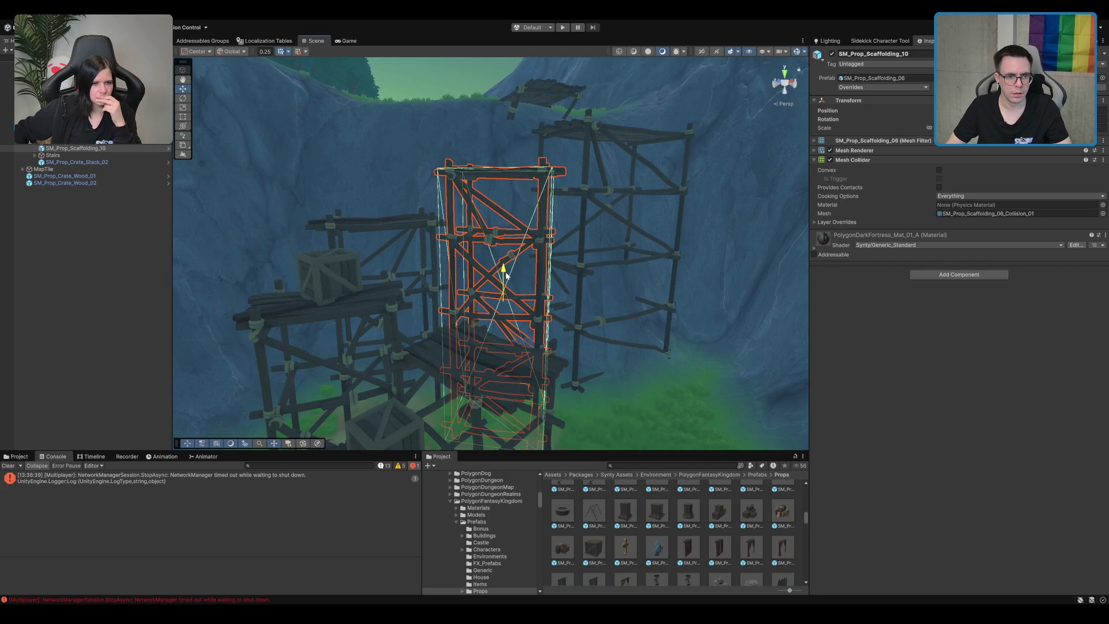
- Duplicate a crate as SM_Prop_Crate_Wood_03 and lift it onto the scaffolding
scroll(516, 146, down, 2)
mouse_move(525, 168)
mouse_down()
mouse_move(495, 178)
mouse_move(453, 227)
mouse_move(444, 136)
mouse_move(426, 208)
mouse_up()
key(ctrl+d)
key(w)
mouse_move(377, 255)
mouse_down()
mouse_move(495, 186)
mouse_move(504, 163)
mouse_move(653, 83)
mouse_move(595, 216)
mouse_move(486, 215)
mouse_move(451, 291)
mouse_move(425, 293)
mouse_move(434, 297)
mouse_up()
key(f)
click(65, 183)
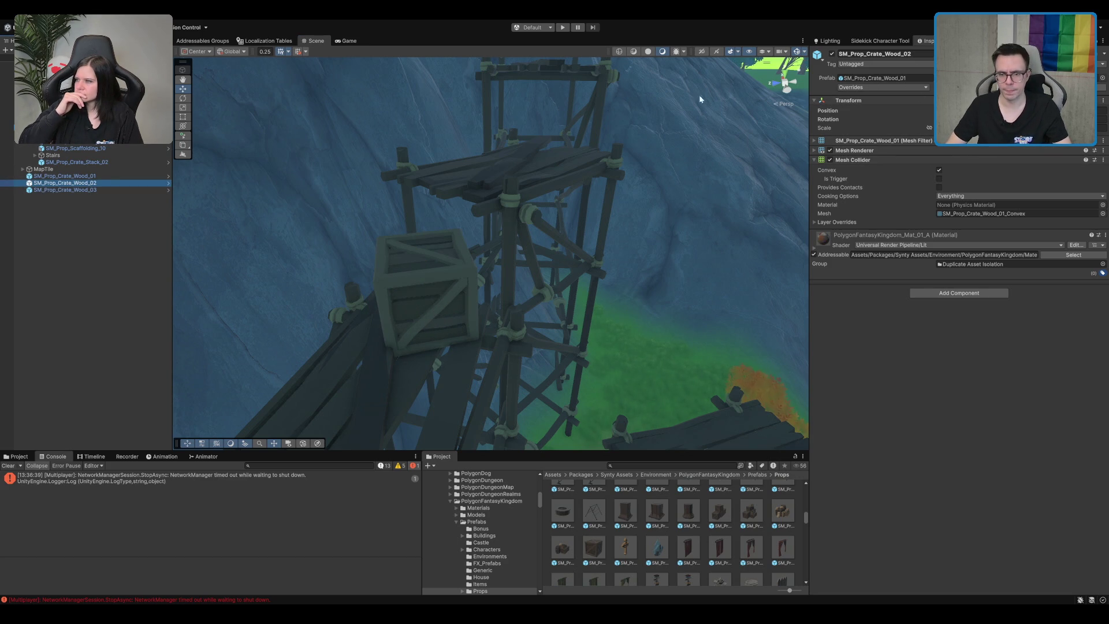
click(532, 204)
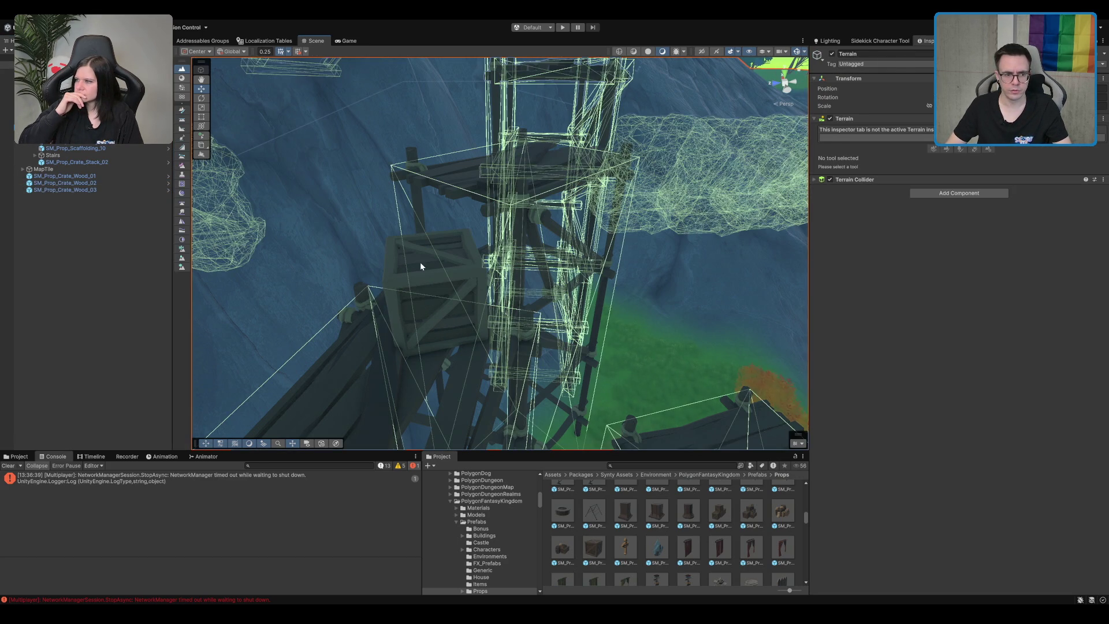
- In Prefab Mode, remove the crate prefab's Mesh Collider and add a Box Collider
click(421, 265)
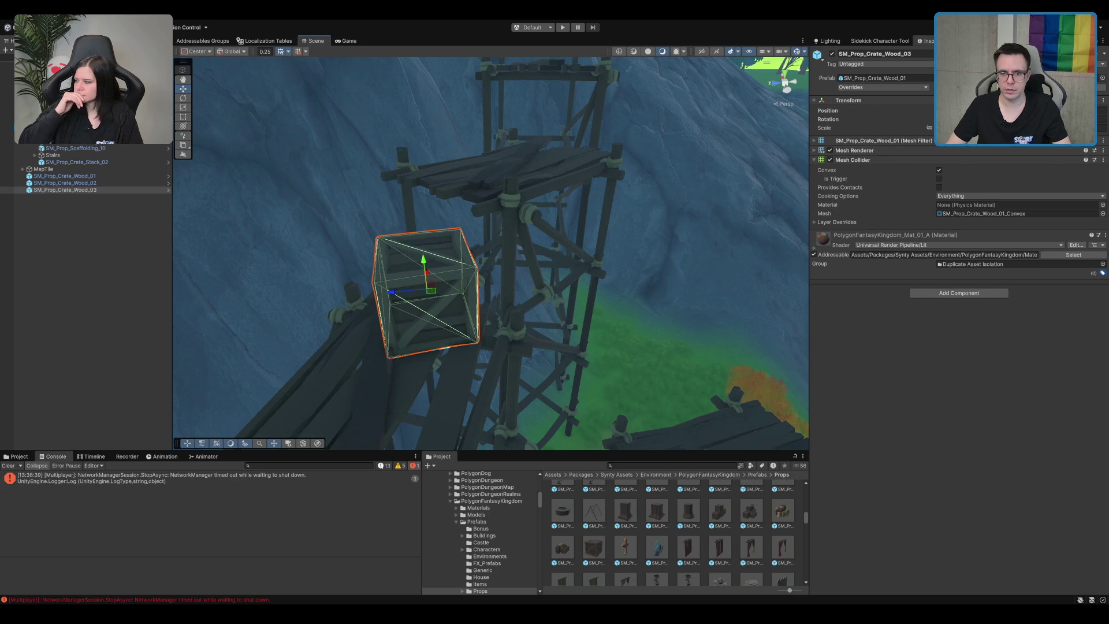
click(1100, 87)
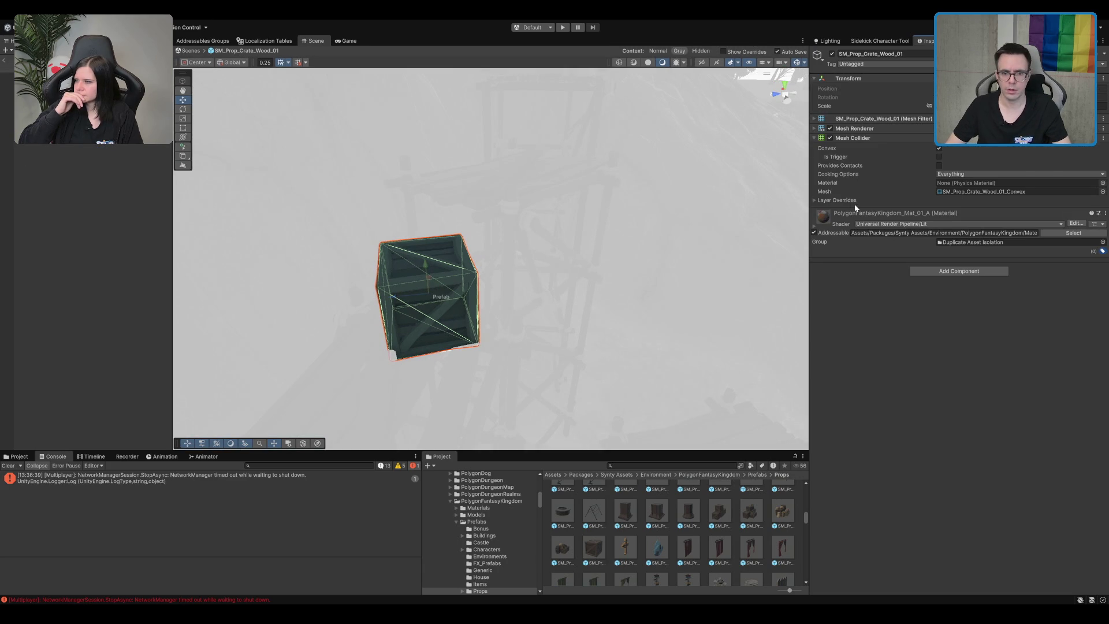
right_click(895, 183)
click(897, 185)
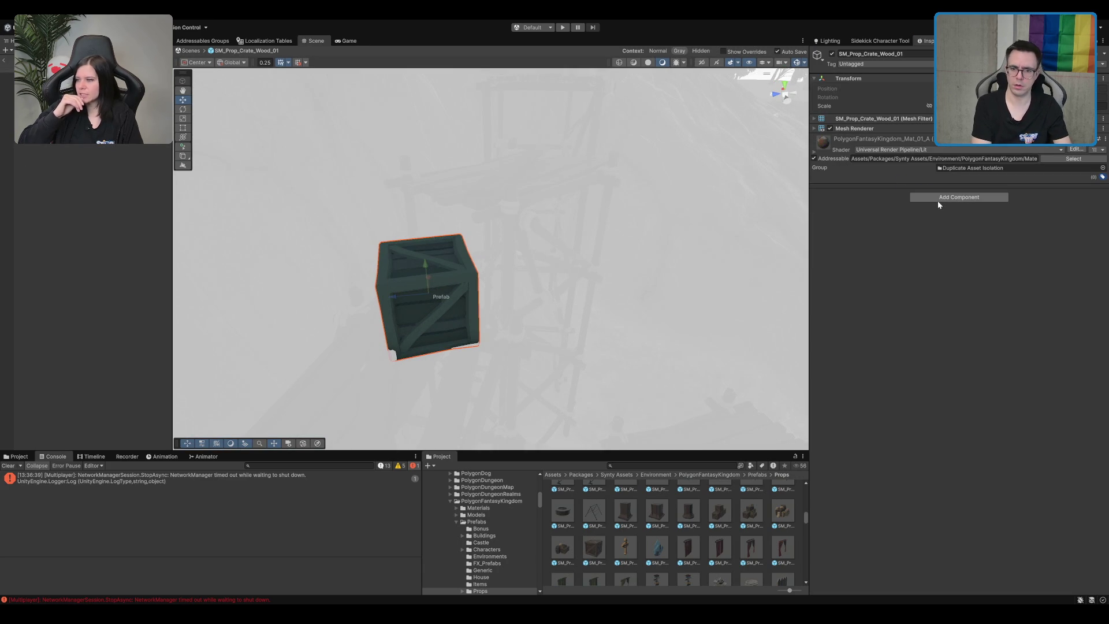
key(Return)
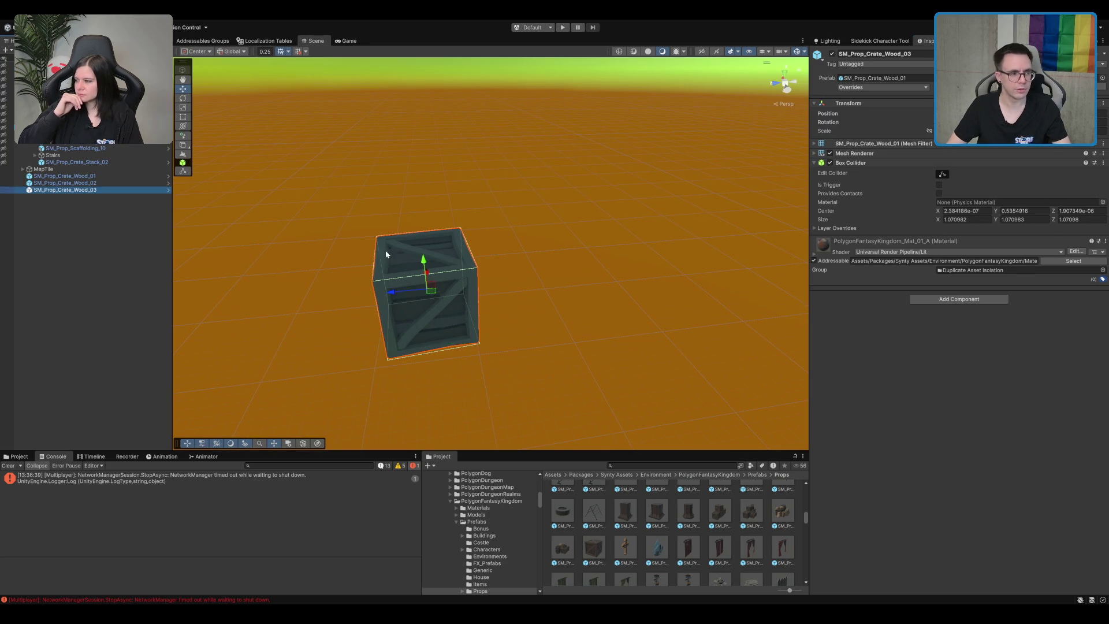
- Duplicate the crate as SM_Prop_Crate_Wood_04 and move it up onto the tower
key(ctrl+d)
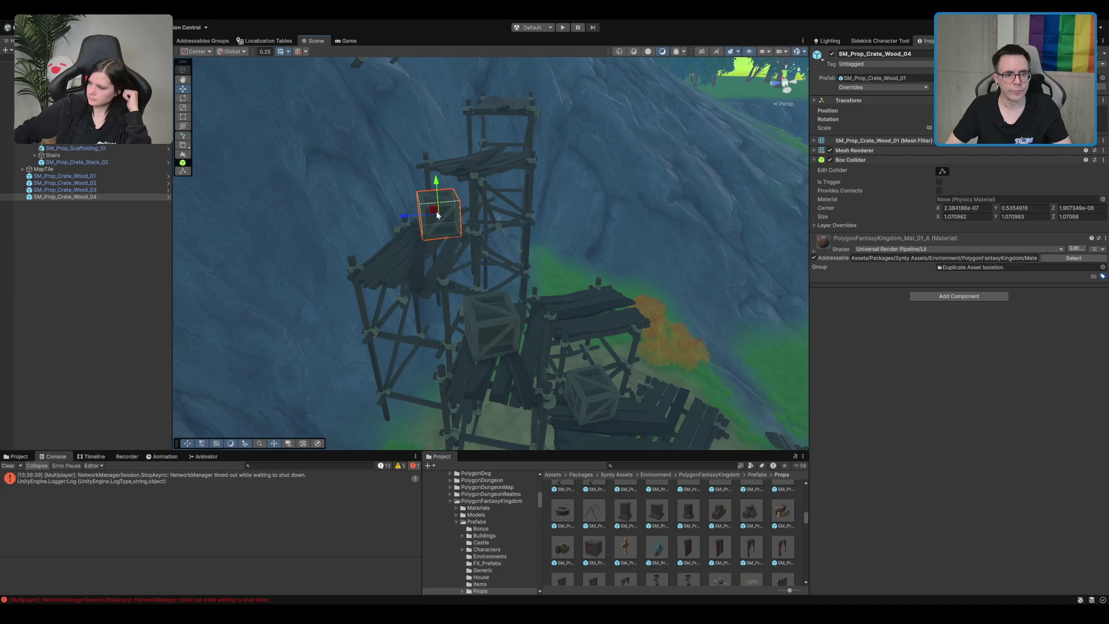
mouse_move(434, 218)
mouse_down()
mouse_move(502, 187)
mouse_move(509, 118)
mouse_up()
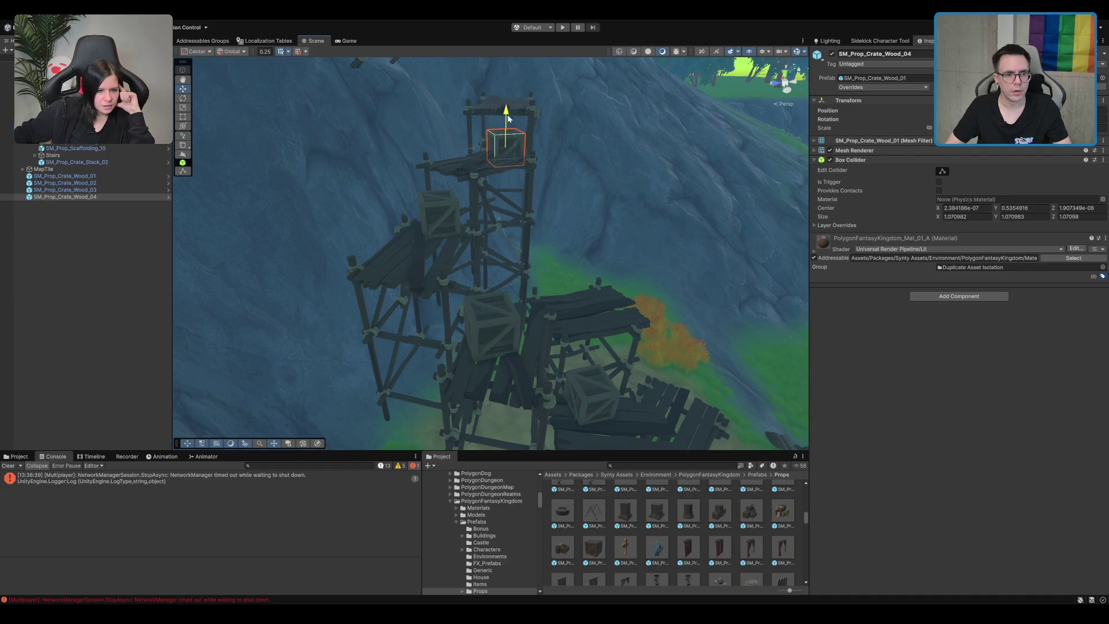
key(f)
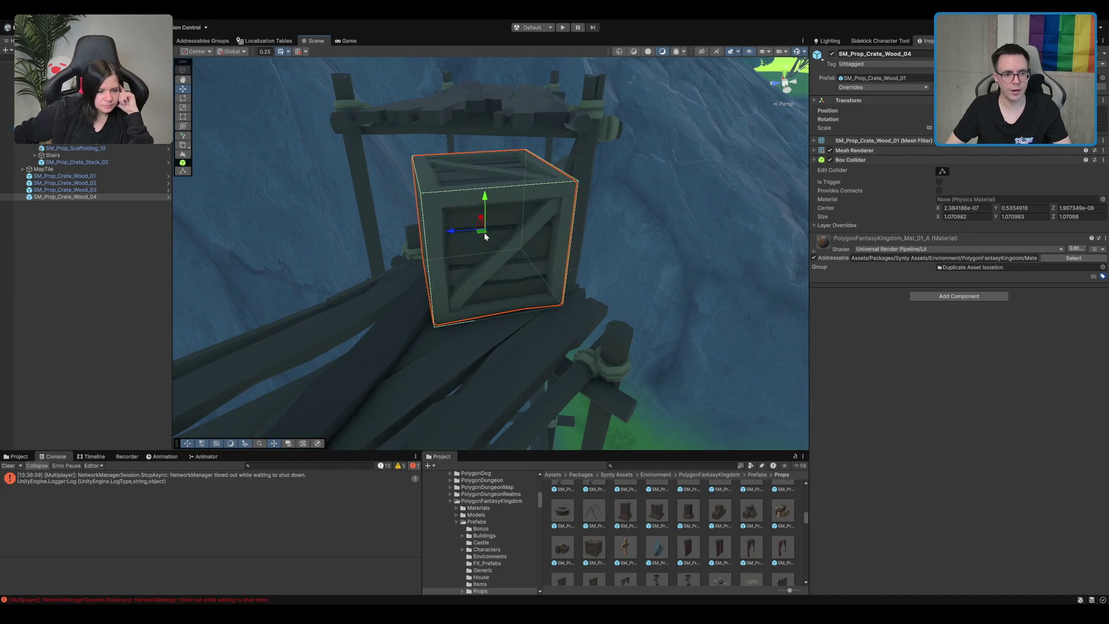
mouse_move(485, 236)
mouse_down()
mouse_move(517, 236)
mouse_move(525, 248)
mouse_move(510, 252)
mouse_up()
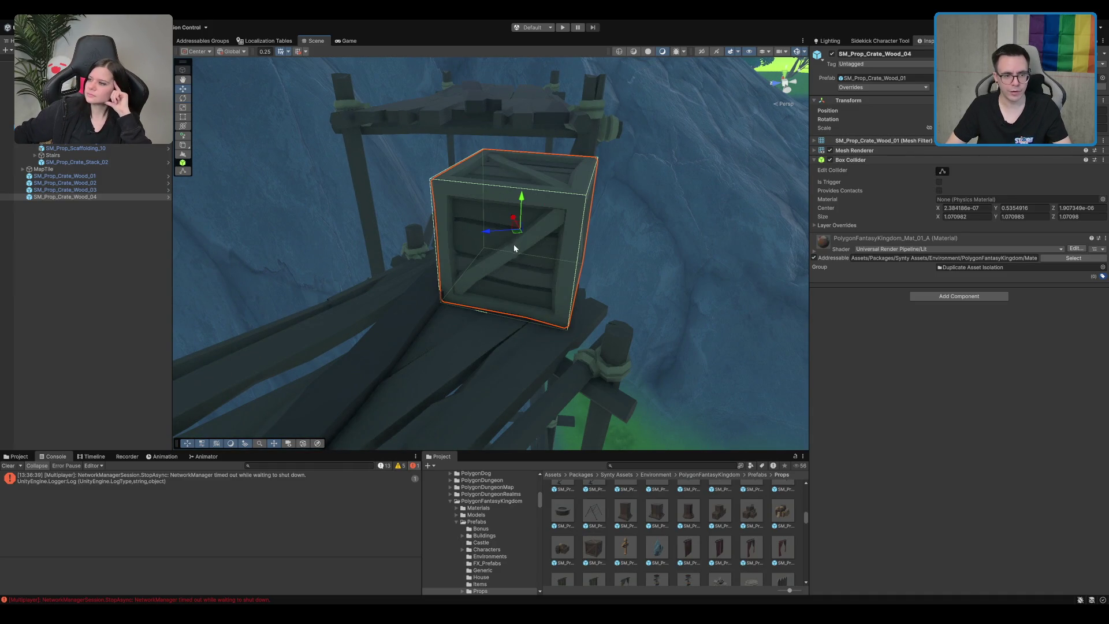
- Slide SM_Prop_Crate_Wood_04 left onto the scaffold platform
scroll(517, 241, down, 5)
mouse_move(703, 248)
mouse_down()
mouse_move(534, 201)
mouse_move(558, 273)
mouse_move(490, 225)
mouse_move(389, 215)
mouse_move(377, 191)
mouse_up()
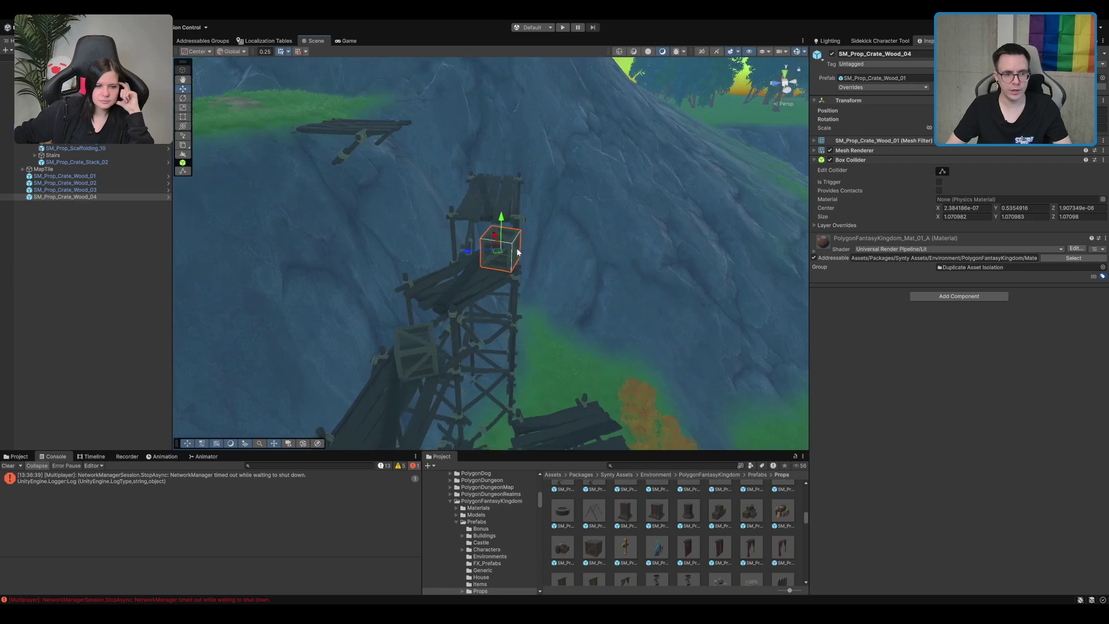
mouse_move(546, 275)
mouse_down()
mouse_move(532, 297)
mouse_move(546, 144)
mouse_up()
scroll(546, 146, down, 2)
scroll(716, 536, down, 5)
mouse_move(509, 219)
mouse_down()
mouse_move(491, 129)
mouse_move(536, 167)
mouse_up()
key(f)
scroll(506, 264, up, 2)
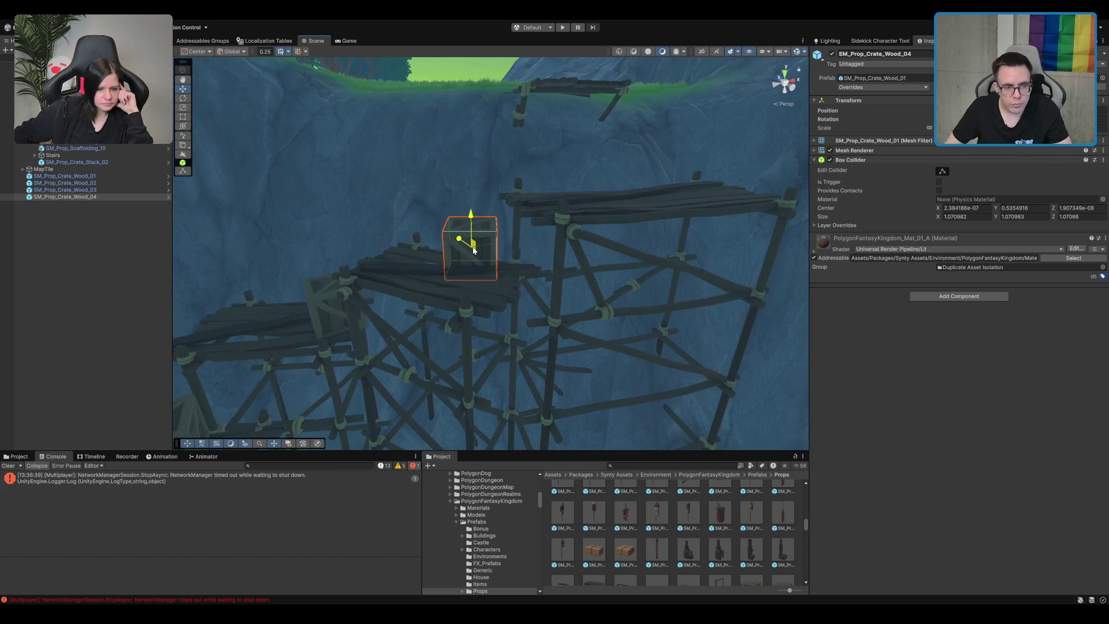
drag(506, 268, 481, 271)
scroll(480, 272, down, 5)
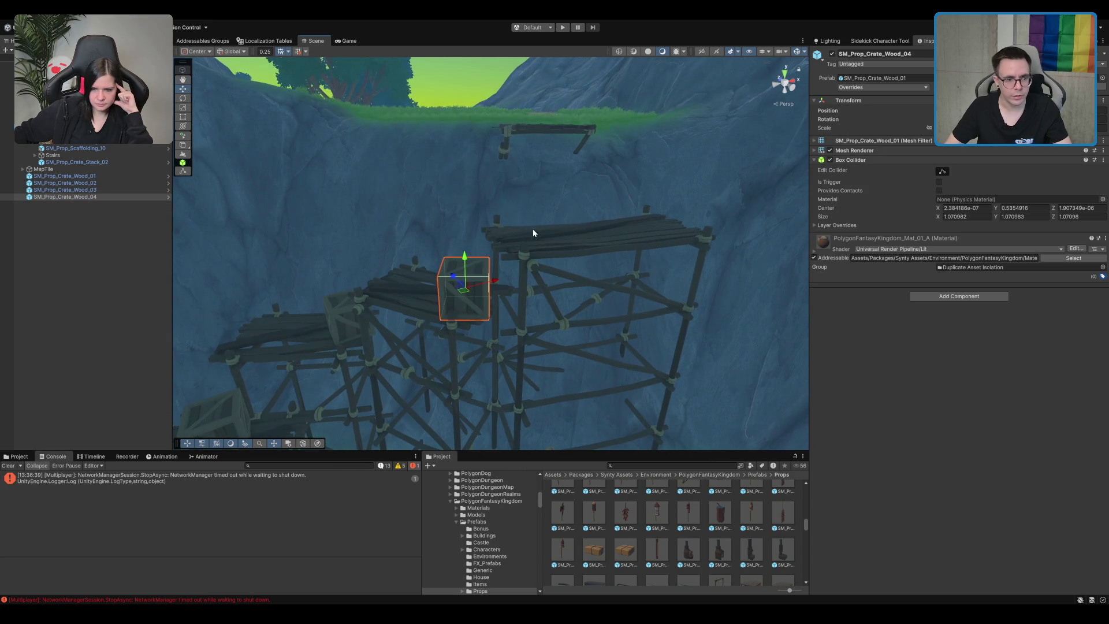
- Duplicate it as SM_Prop_Crate_Wood_05 and lift it onto the upper scaffold top
key(ctrl+d)
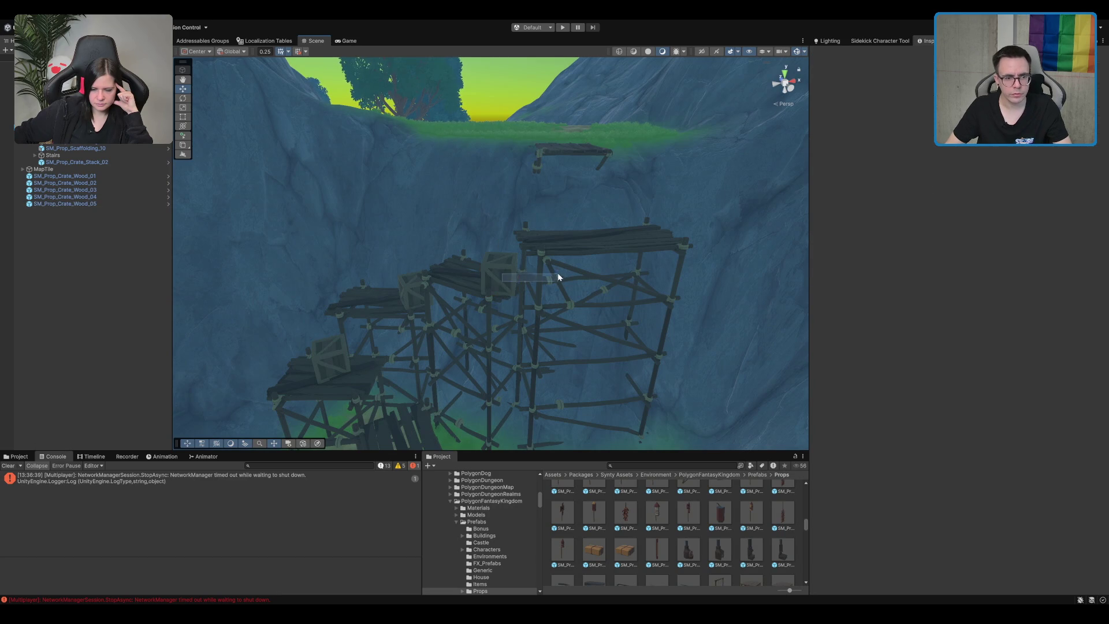
drag(502, 280, 565, 274)
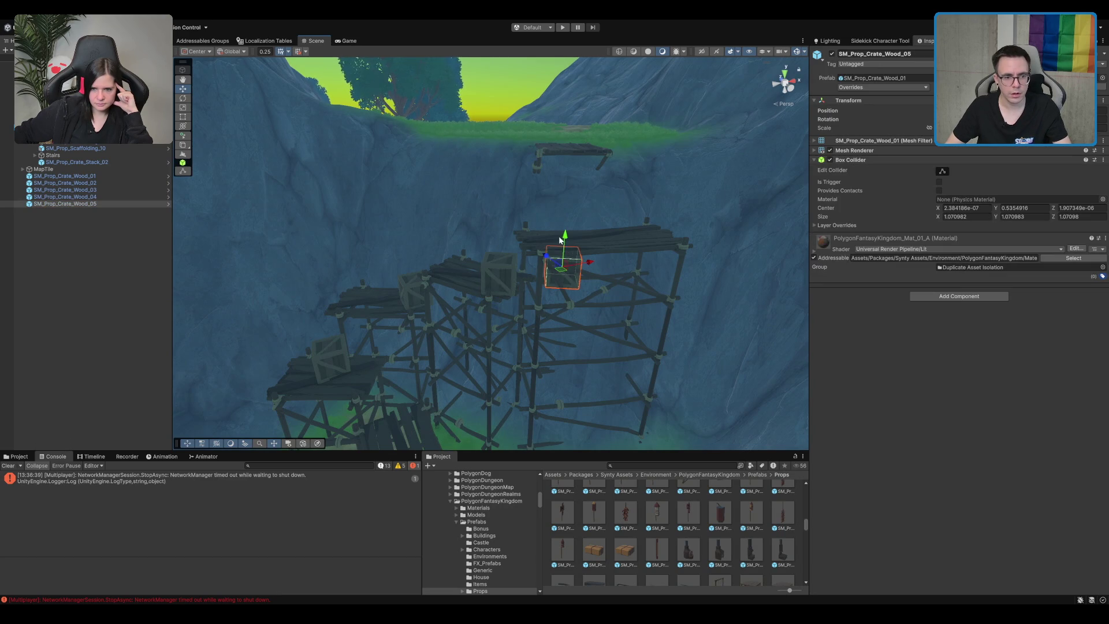
drag(569, 238, 569, 191)
key(f)
scroll(550, 252, down, 2)
mouse_move(550, 254)
mouse_down()
mouse_move(466, 289)
mouse_move(569, 273)
mouse_move(430, 274)
mouse_move(375, 230)
mouse_move(413, 255)
mouse_move(401, 254)
mouse_move(371, 318)
mouse_move(413, 274)
mouse_up()
- Duplicate another crate, raise it atop the stack, and check it from below
key(ctrl+d)
key(ctrl+d)
drag(398, 234, 413, 200)
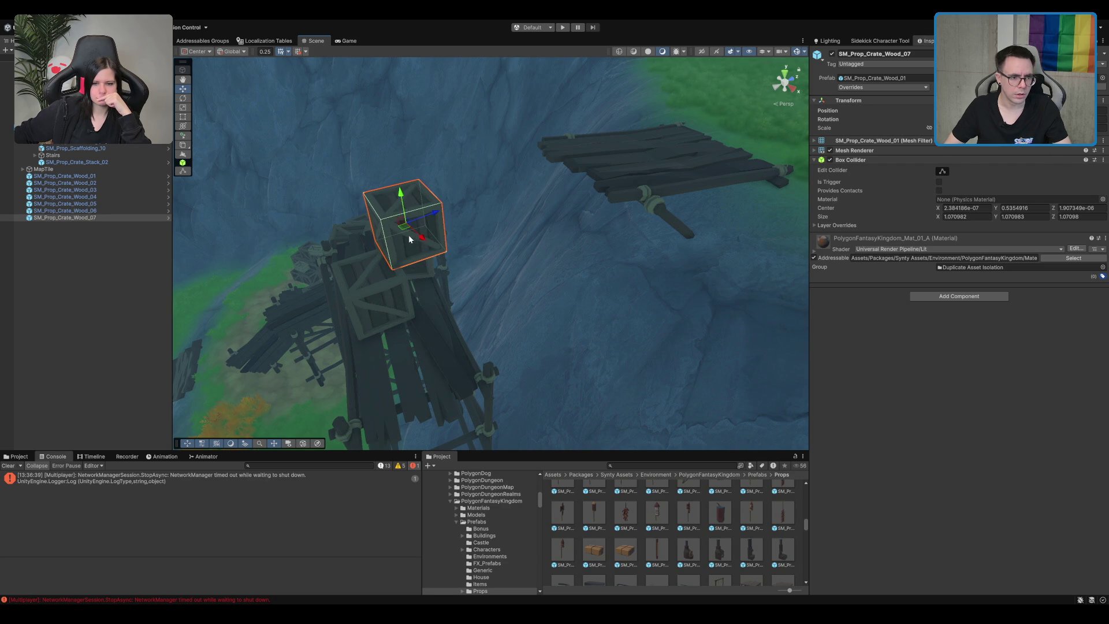
drag(412, 241, 579, 144)
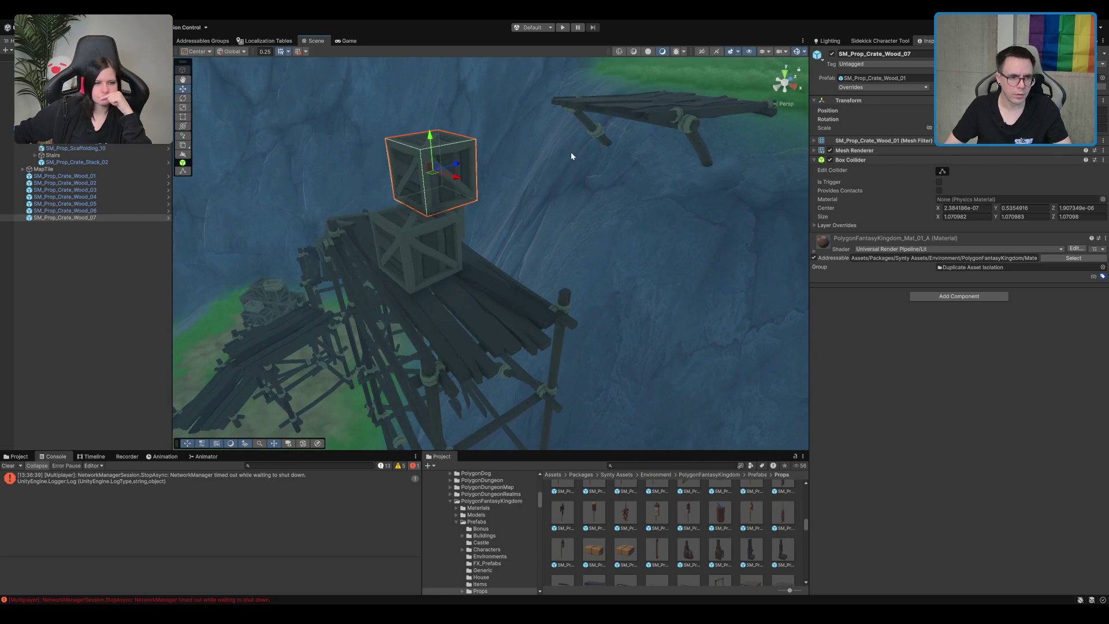
mouse_move(428, 175)
mouse_down()
mouse_move(559, 296)
mouse_move(753, 386)
mouse_up()
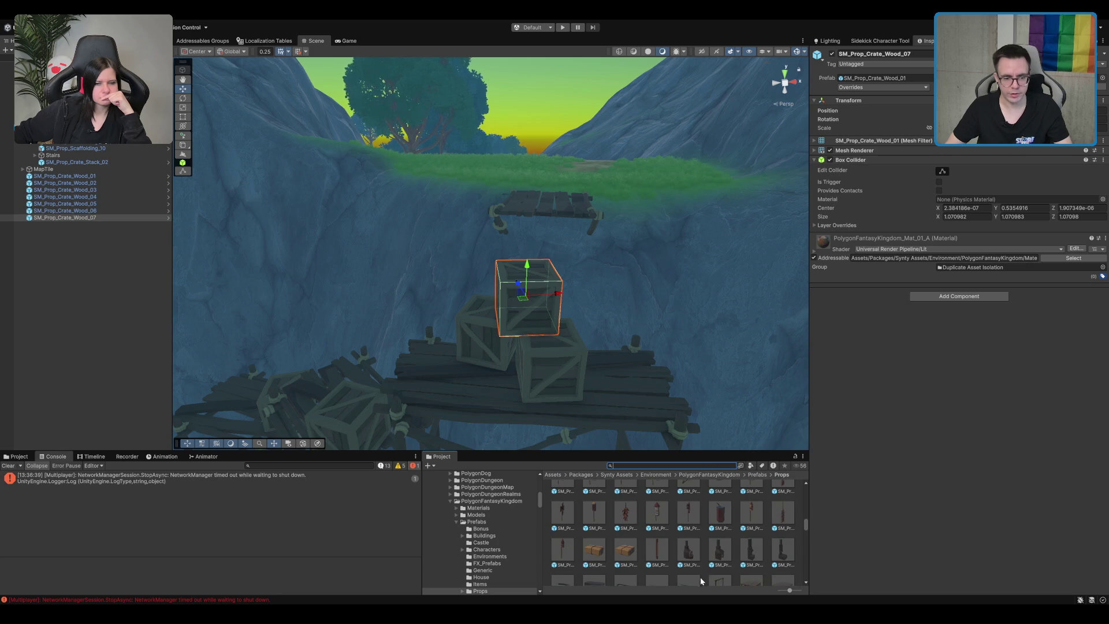
scroll(731, 506, down, 3)
scroll(771, 543, down, 3)
scroll(679, 560, down, 3)
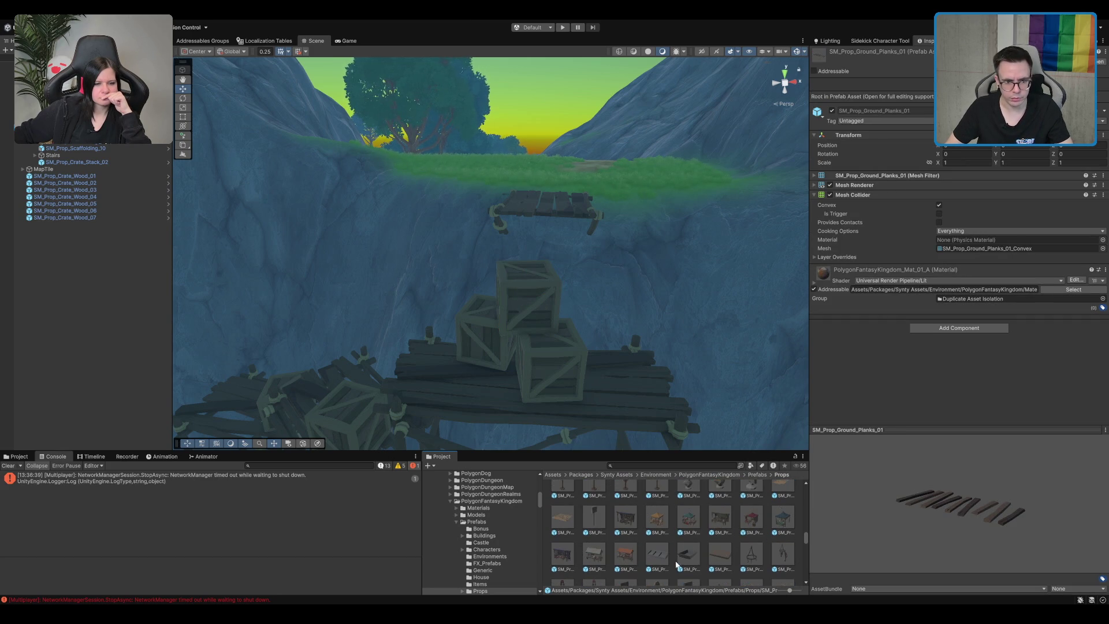
- Search the project for 'plank' and place SM_Prop_Camp_Plank_01 in the scene
key(ctrl+f)
text(plank)
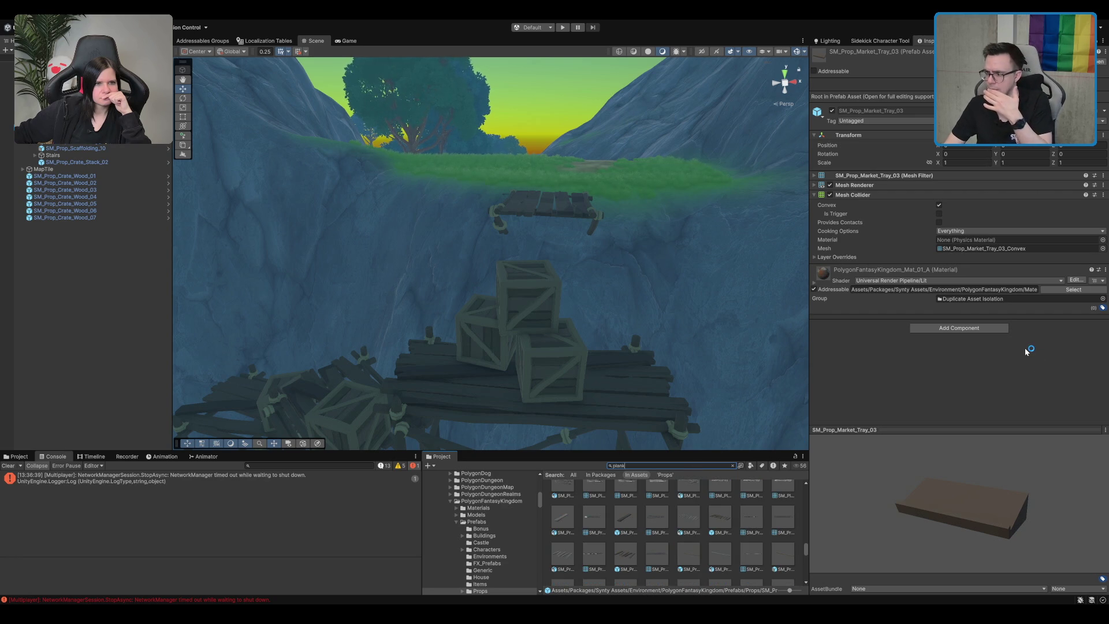
click(620, 523)
scroll(631, 338, up, 2)
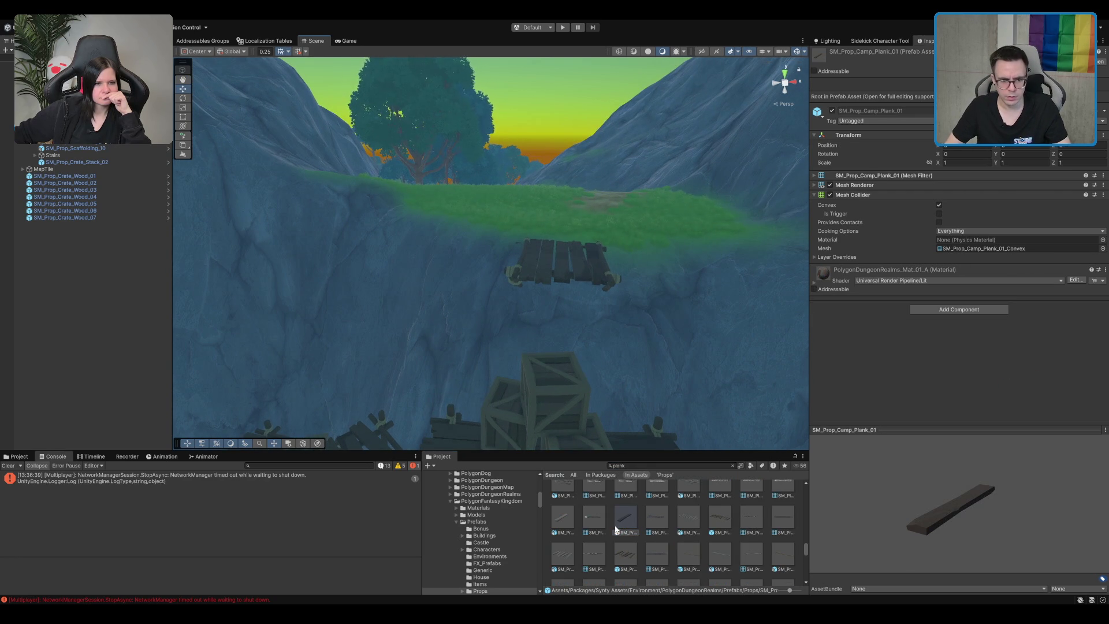
mouse_move(572, 328)
mouse_down()
mouse_move(565, 383)
mouse_move(563, 362)
mouse_move(650, 366)
mouse_move(643, 372)
mouse_up()
- Turn the camp plank and move it above the crates; add SM_Prop_Jetty_Plank_03
key(e)
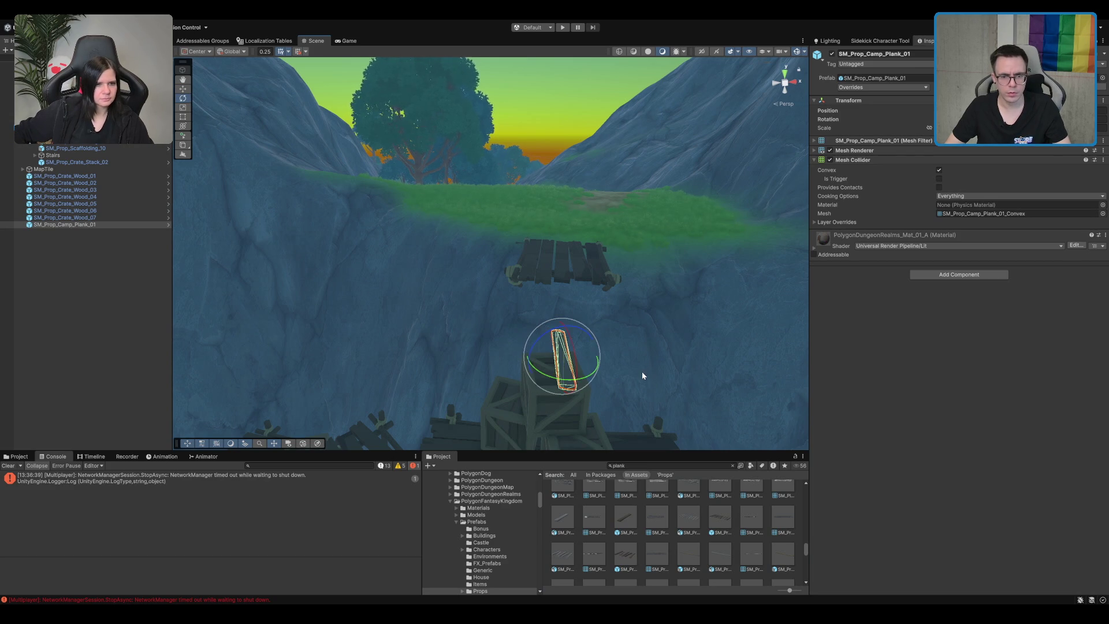
scroll(584, 284, up, 2)
mouse_move(584, 284)
mouse_down()
mouse_move(511, 345)
mouse_move(662, 246)
mouse_up()
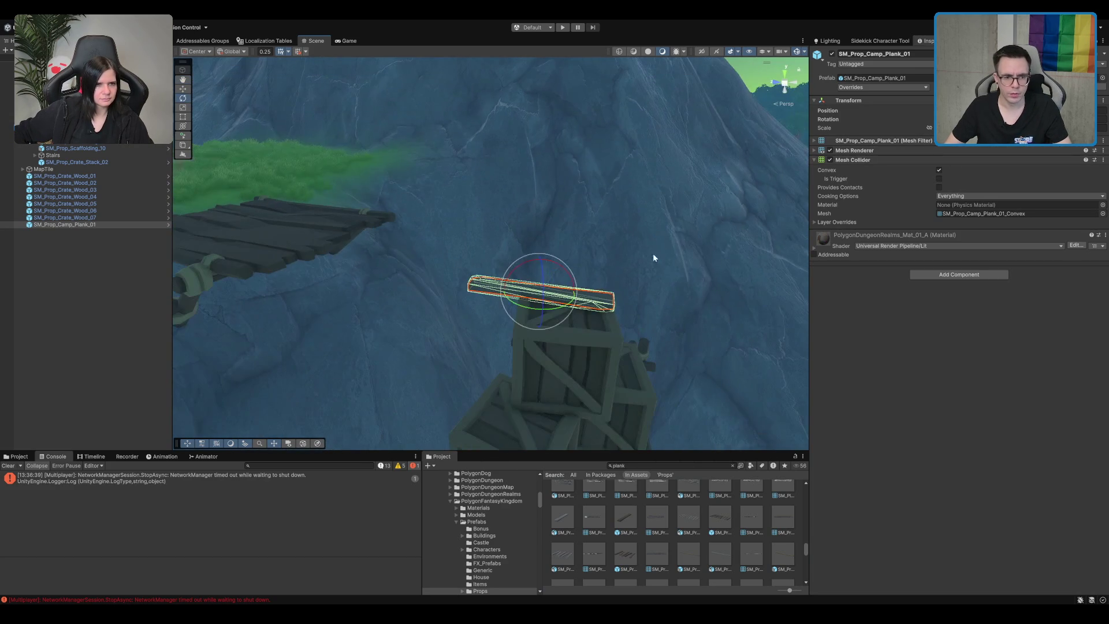
mouse_move(534, 295)
mouse_down()
mouse_move(472, 287)
mouse_move(497, 277)
mouse_move(520, 312)
mouse_up()
mouse_move(657, 562)
mouse_down()
mouse_move(647, 509)
mouse_move(538, 340)
mouse_move(494, 324)
mouse_move(502, 346)
mouse_move(477, 317)
mouse_move(428, 318)
mouse_move(520, 265)
mouse_move(366, 287)
mouse_move(542, 283)
mouse_up()
- Delete the camp plank and tilt the jetty plank diagonally toward the platform
click(536, 331)
key(Delete)
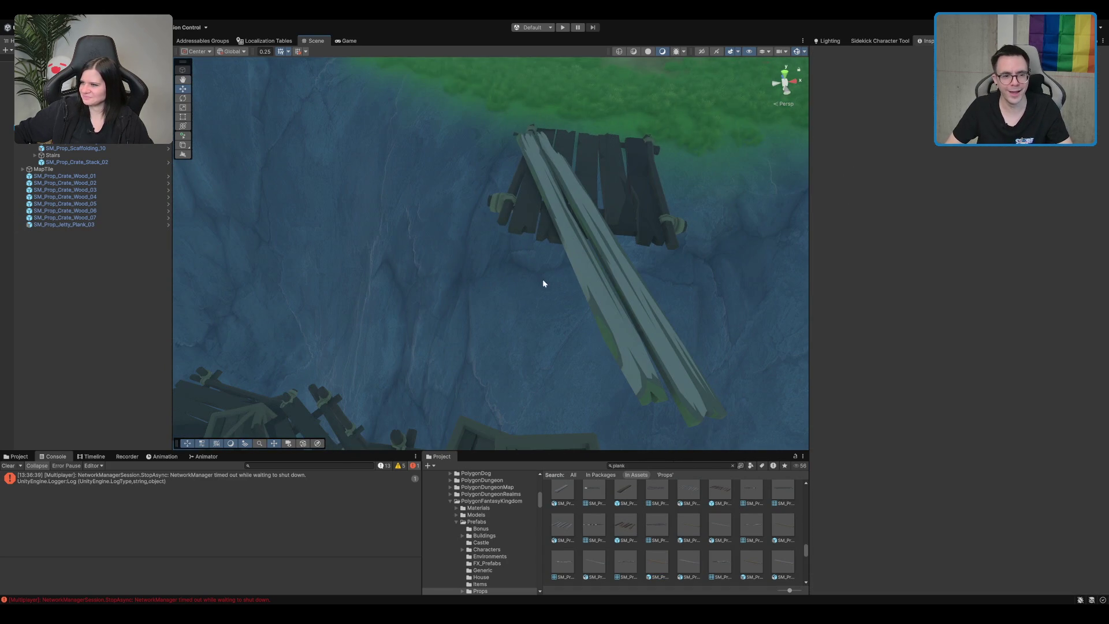
click(633, 303)
key(e)
mouse_move(513, 207)
mouse_down()
mouse_move(473, 198)
mouse_move(490, 194)
mouse_move(494, 217)
mouse_move(494, 160)
mouse_move(494, 198)
mouse_move(598, 283)
mouse_move(646, 238)
mouse_move(656, 253)
mouse_move(673, 221)
mouse_move(606, 195)
mouse_up()
key(w)
mouse_move(495, 229)
mouse_down()
mouse_move(488, 242)
mouse_move(515, 243)
mouse_move(544, 277)
mouse_up()
key(w)
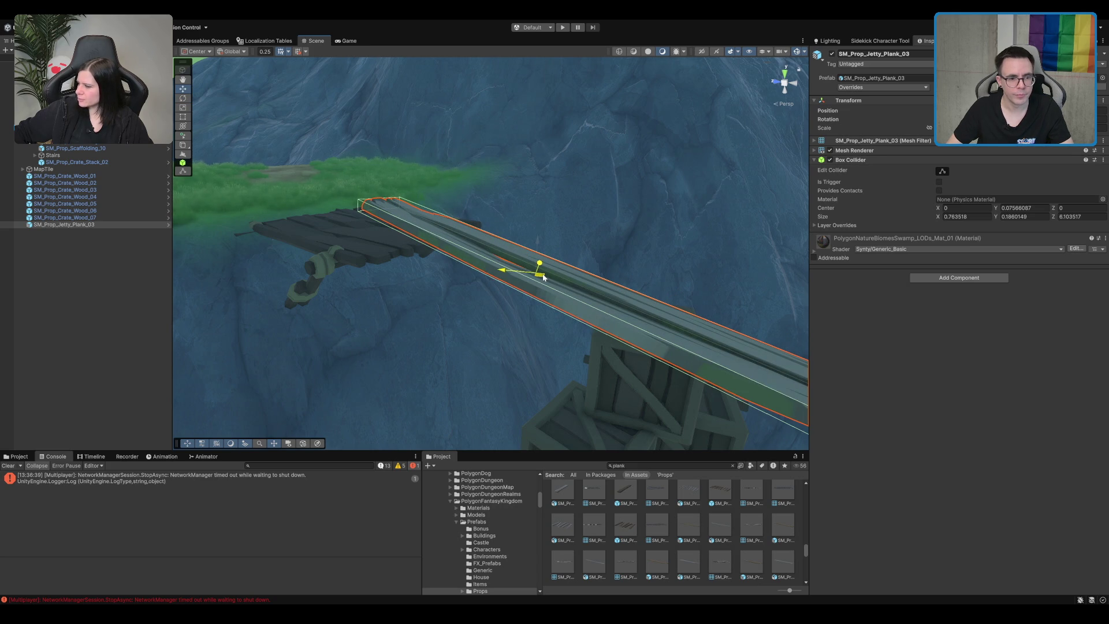
drag(544, 278, 484, 254)
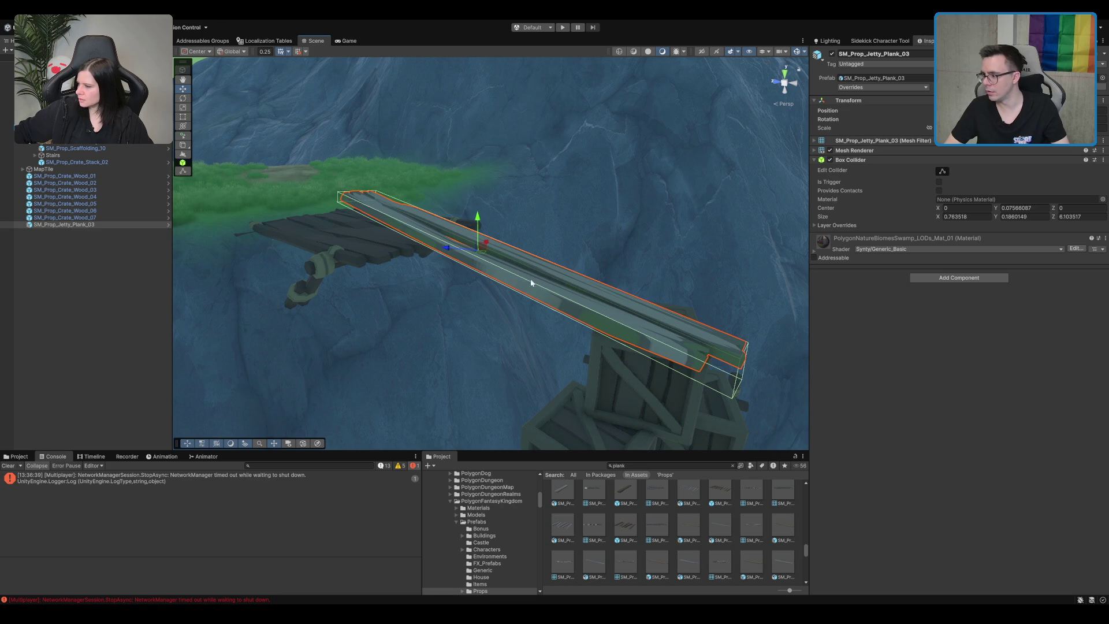
- Switch the Scene view to Shaded Wireframe and frame the jetty plank
scroll(630, 258, up, 3)
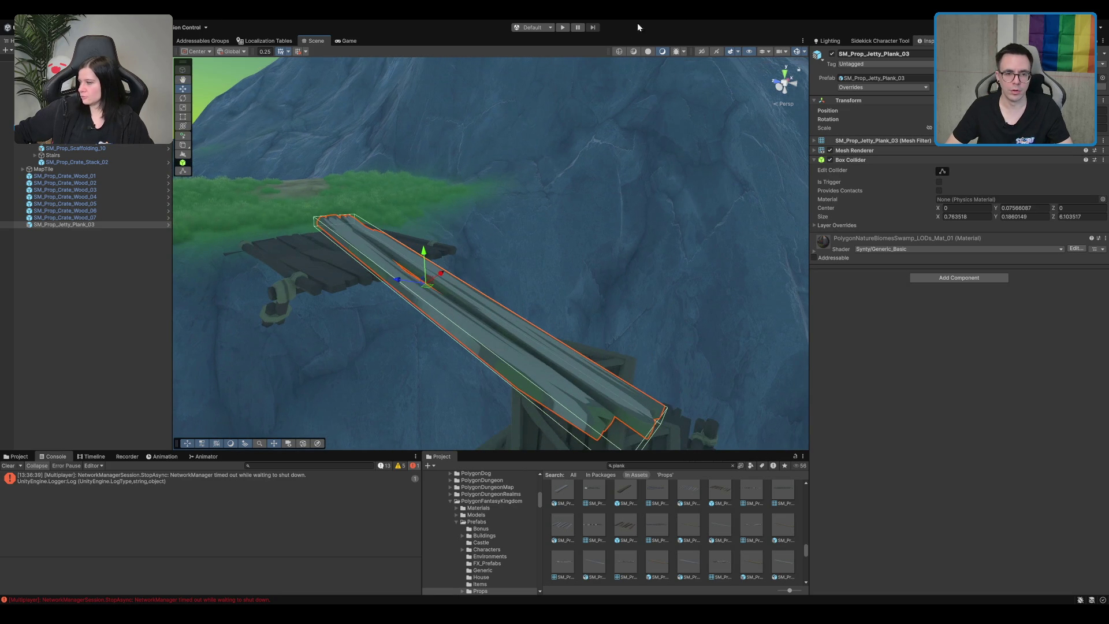
click(635, 52)
drag(618, 219, 558, 345)
scroll(557, 345, down, 2)
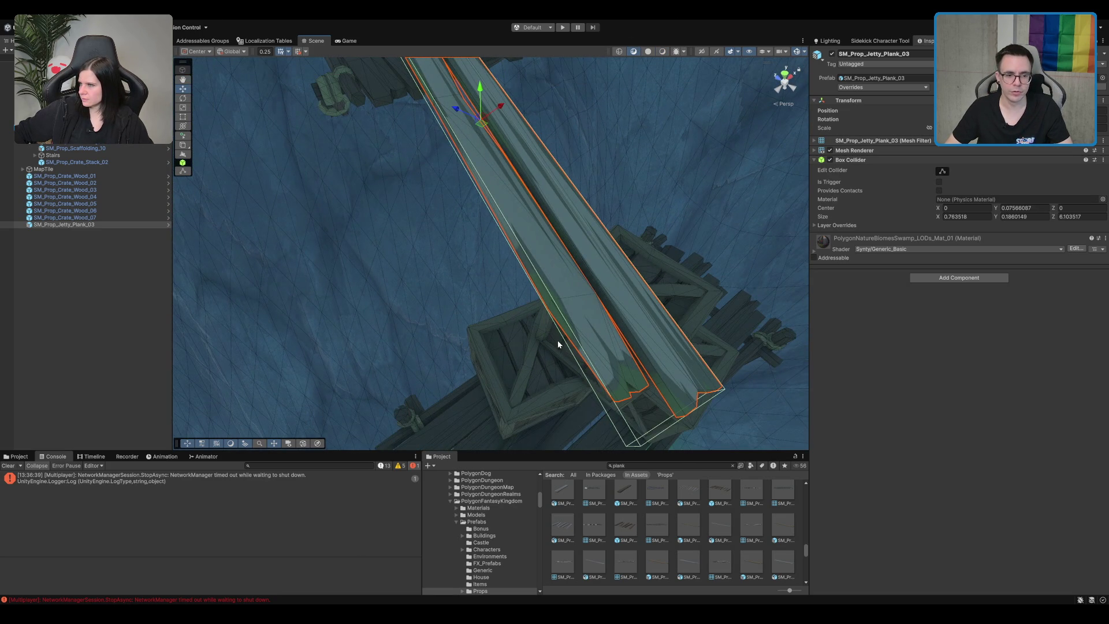
scroll(557, 338, up, 3)
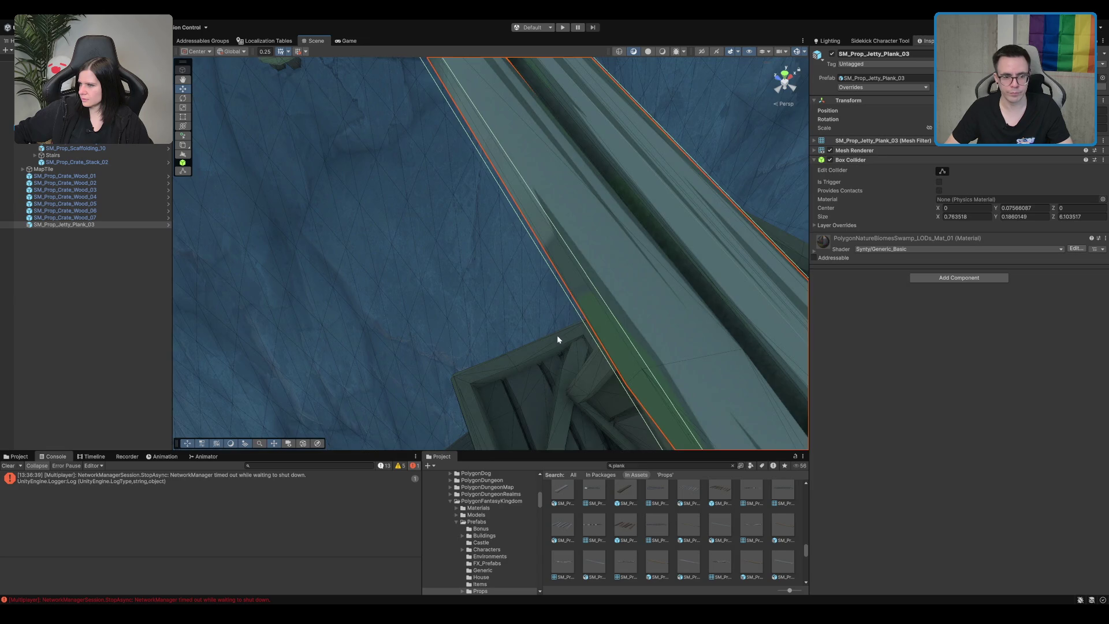
scroll(607, 235, down, 3)
mouse_move(606, 235)
mouse_down()
mouse_move(726, 159)
mouse_move(549, 300)
mouse_move(487, 328)
mouse_up()
key(f)
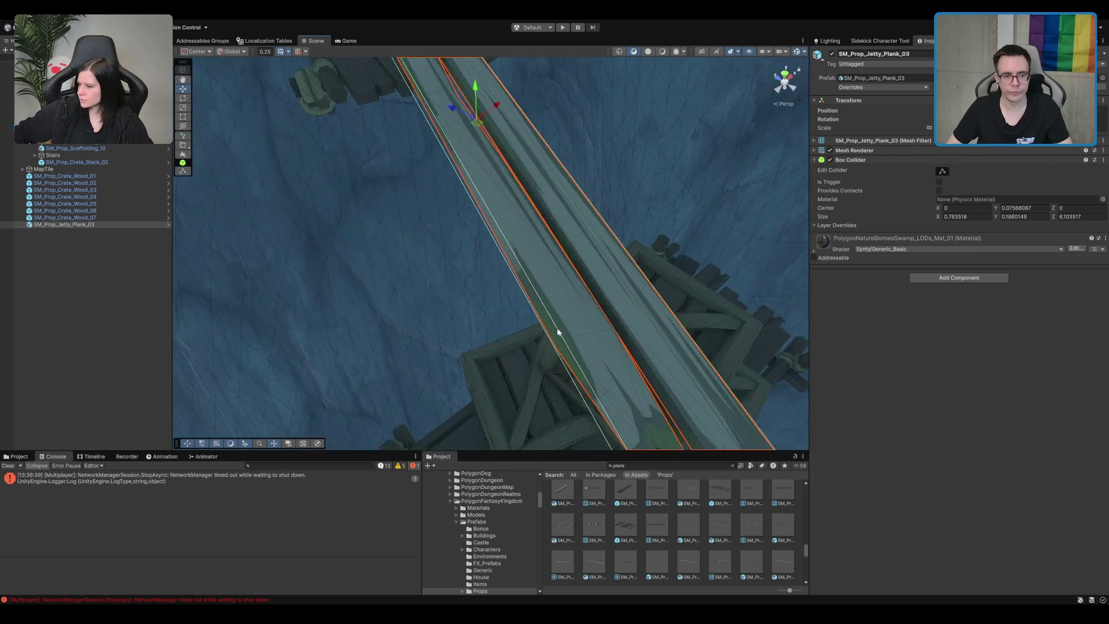
- Shorten and lower the jetty plank, then return to plain Shaded display
mouse_move(472, 158)
mouse_down()
mouse_move(485, 206)
mouse_move(488, 188)
mouse_move(659, 120)
mouse_move(632, 154)
mouse_up()
key(e)
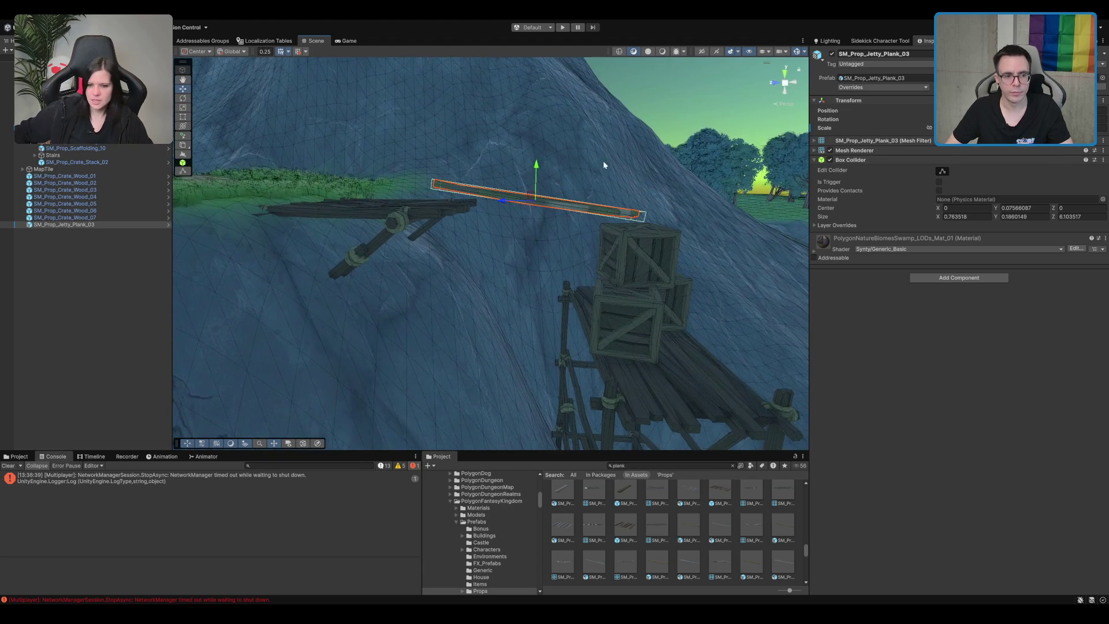
mouse_move(539, 165)
mouse_down()
mouse_move(596, 273)
mouse_move(310, 305)
mouse_move(418, 247)
mouse_move(404, 112)
mouse_up()
key(e)
key(w)
click(657, 57)
click(662, 51)
mouse_move(652, 53)
mouse_down()
mouse_move(544, 155)
mouse_move(674, 141)
mouse_move(563, 245)
mouse_move(563, 155)
mouse_move(524, 248)
mouse_move(585, 206)
mouse_move(613, 289)
mouse_up()
click(687, 494)
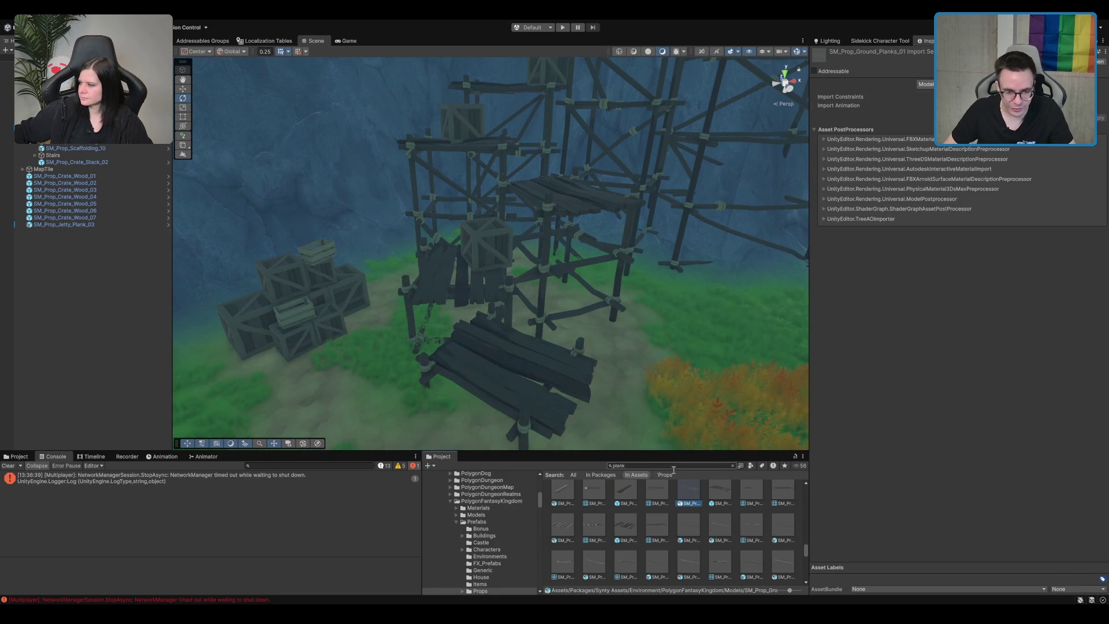
- Search the Project panel for crates and try crate prefabs, removing the unwanted placements
text(crate)
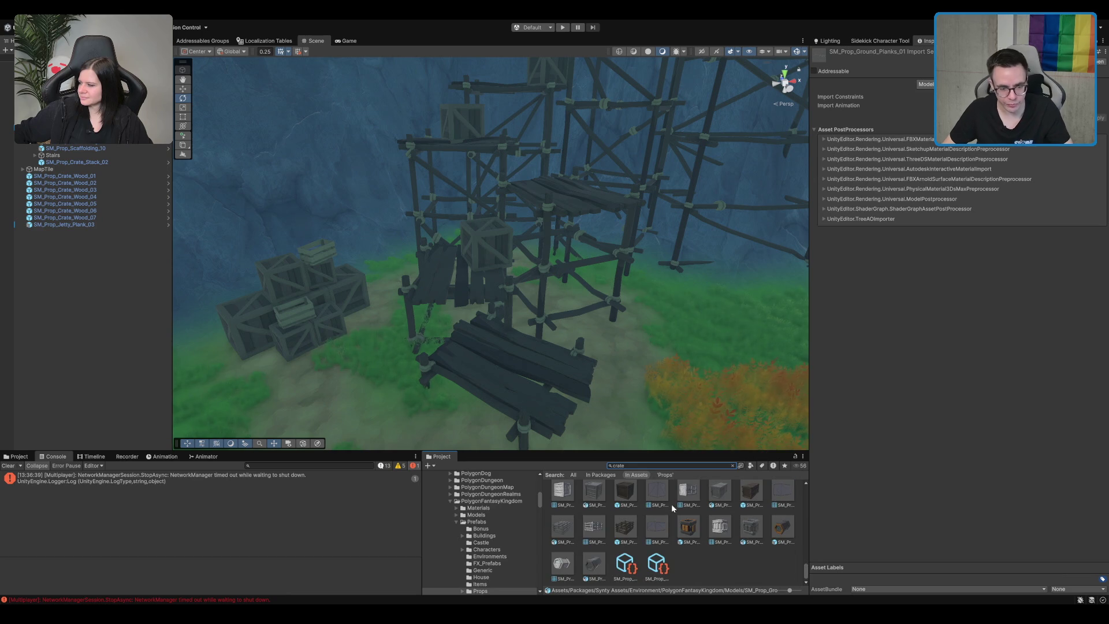
scroll(628, 341, up, 2)
mouse_move(755, 494)
mouse_down()
mouse_move(503, 342)
mouse_move(639, 347)
mouse_move(713, 369)
mouse_up()
key(ctrl+z)
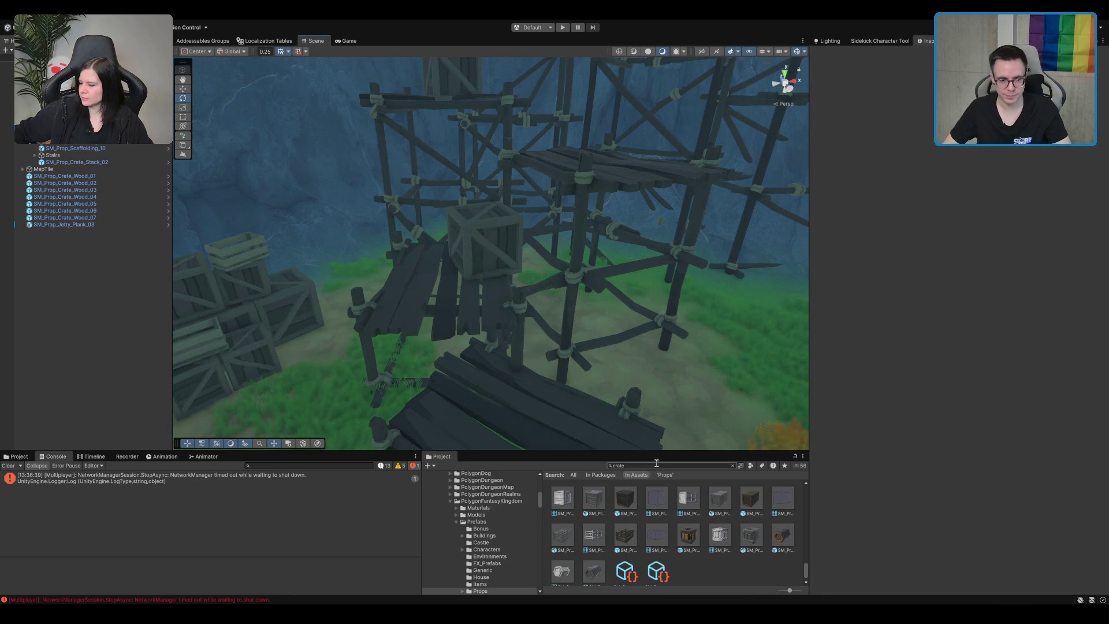
scroll(673, 531, up, 2)
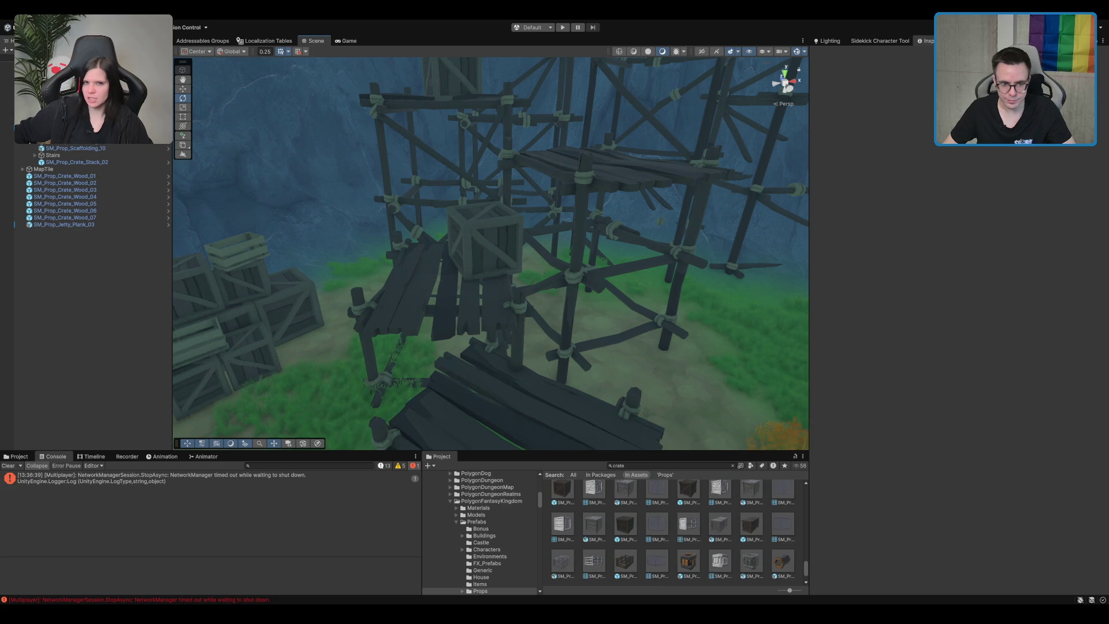
scroll(673, 532, up, 2)
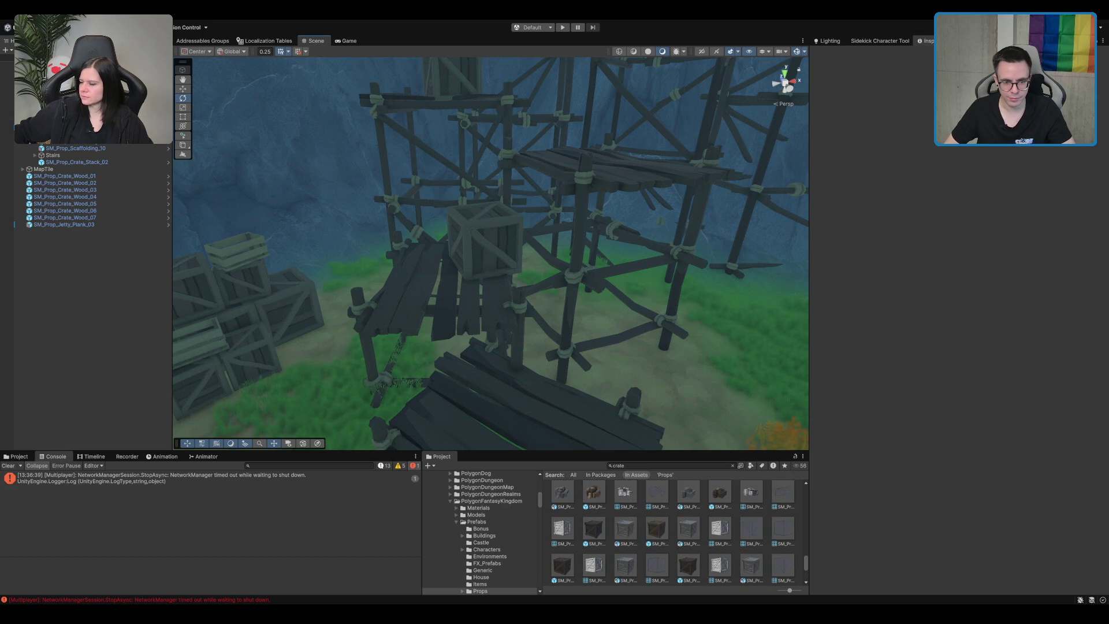
scroll(672, 532, up, 2)
click(726, 520)
scroll(569, 332, down, 4)
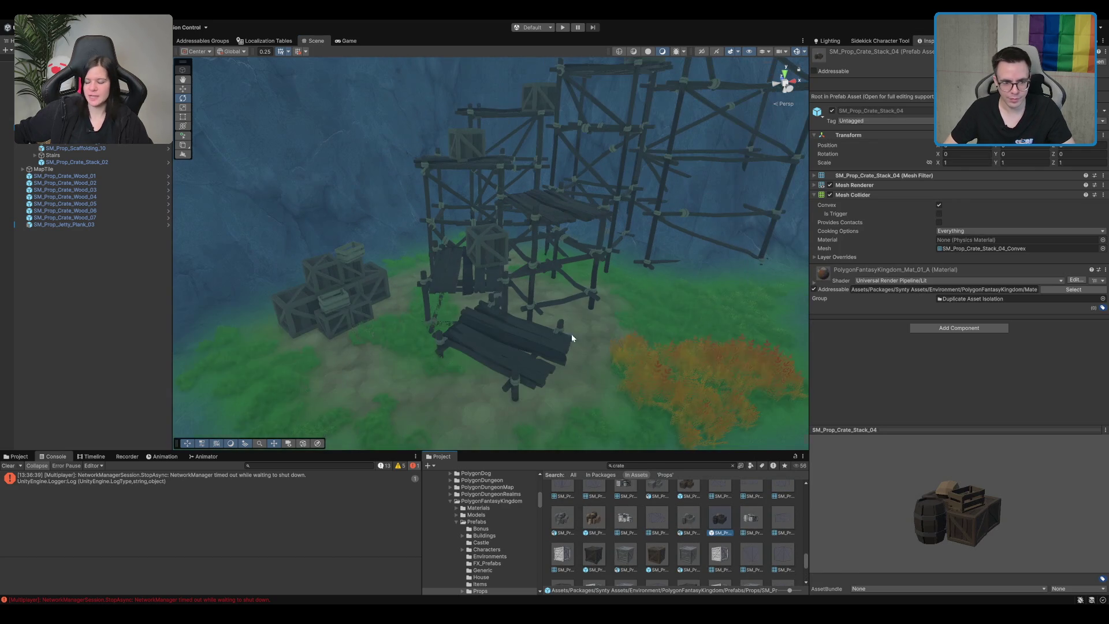
mouse_move(722, 536)
mouse_down()
mouse_move(688, 313)
mouse_move(719, 302)
mouse_up()
key(Delete)
scroll(686, 529, down, 1)
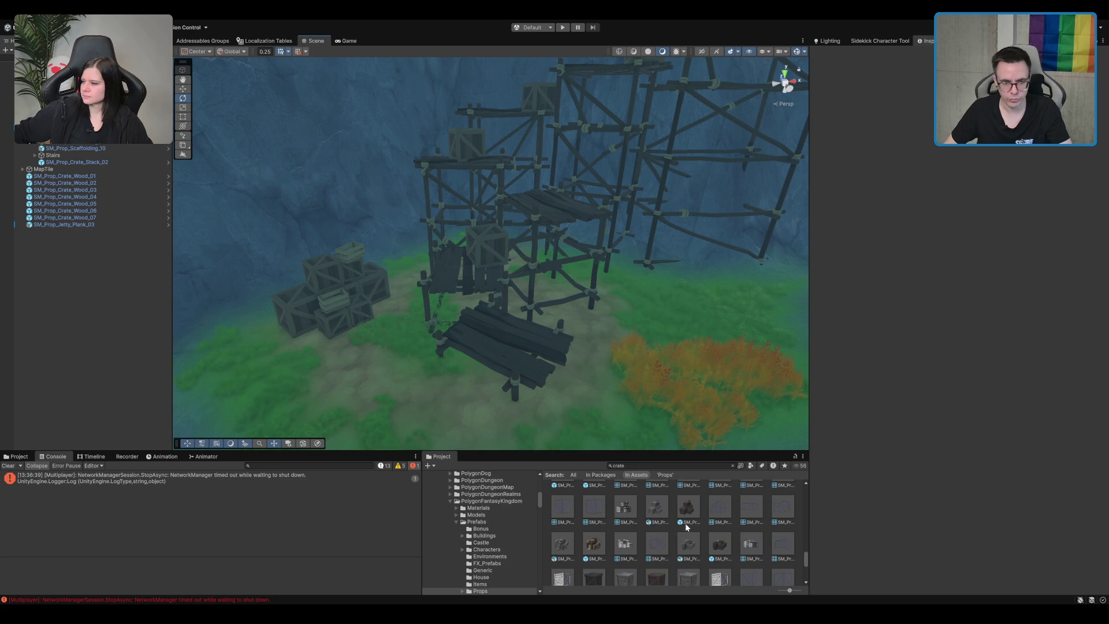
click(690, 518)
- Frame the placed crate and move it up onto the scaffolding
scroll(696, 512, up, 1)
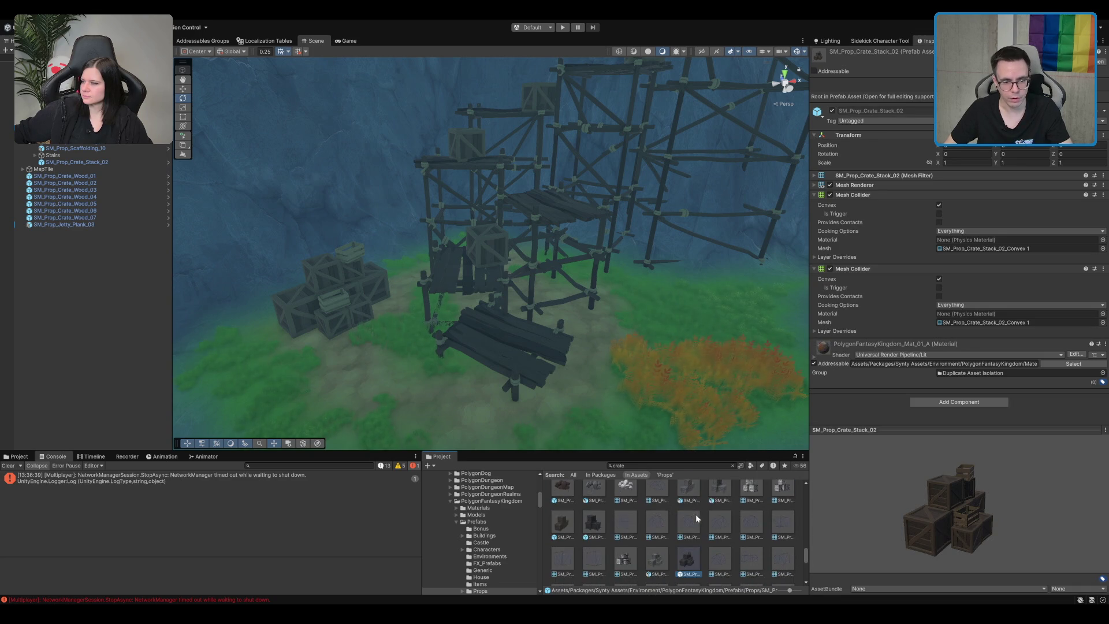
scroll(691, 543, up, 2)
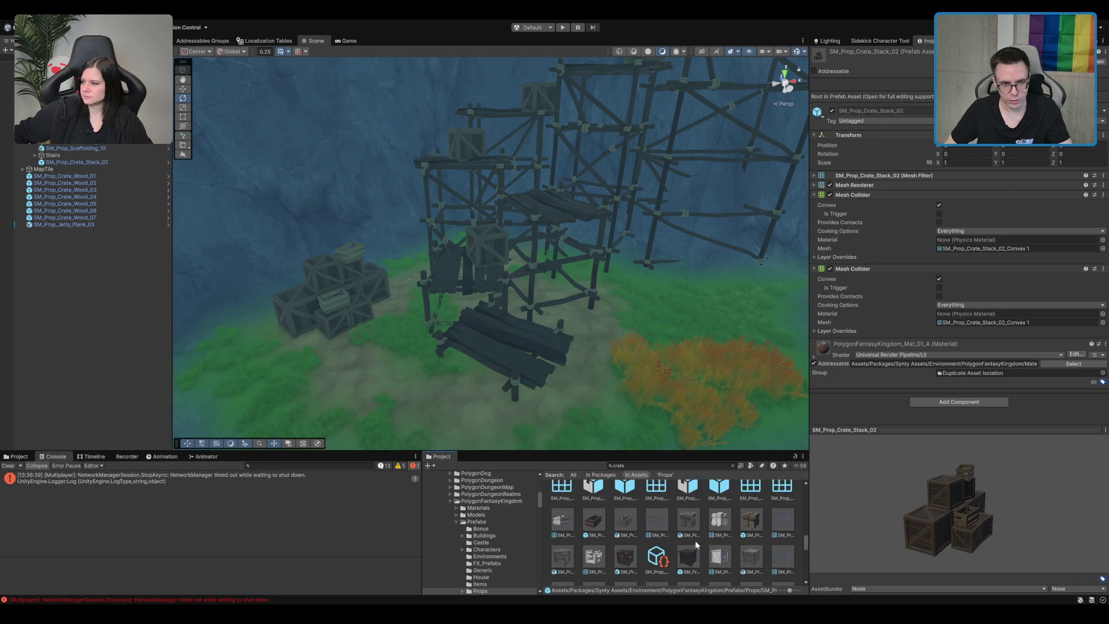
scroll(663, 544, up, 2)
scroll(745, 525, up, 1)
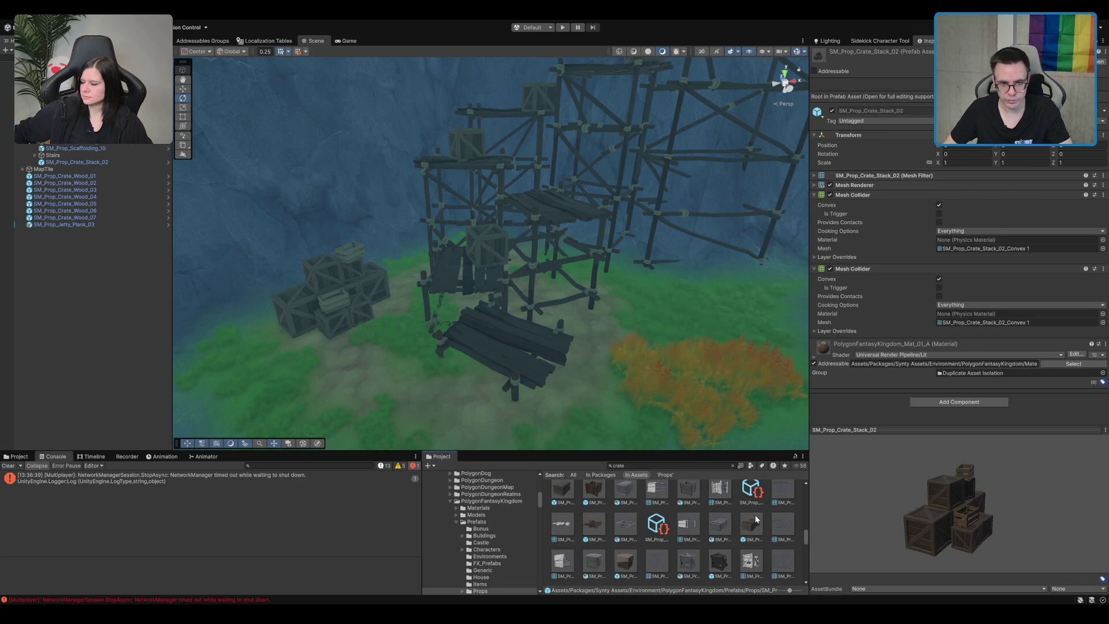
click(465, 267)
key(f)
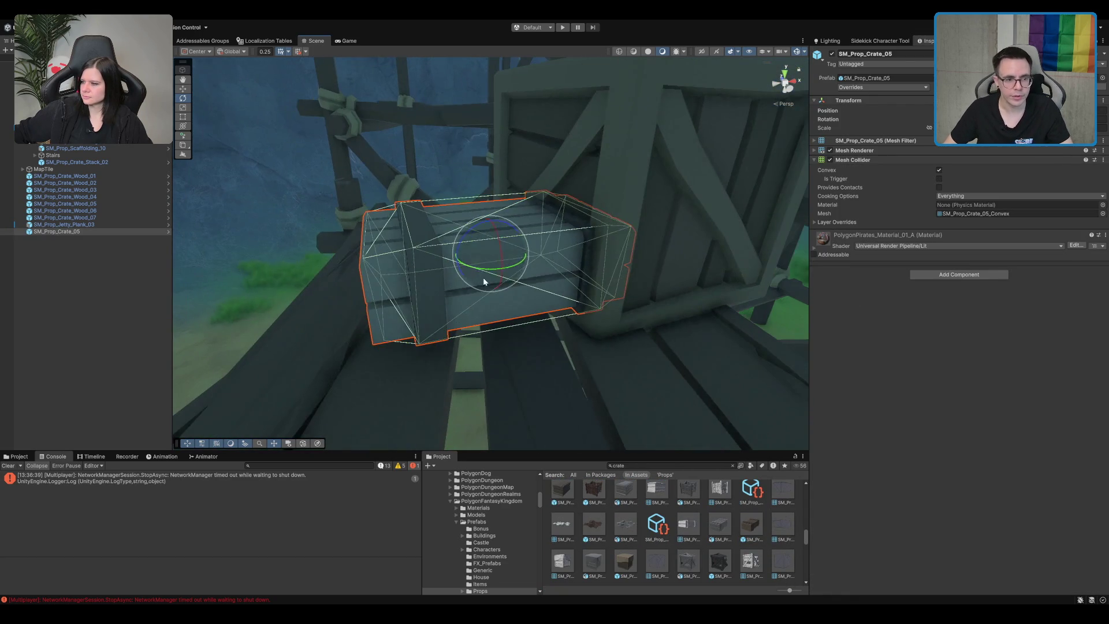
key(w)
mouse_move(485, 259)
mouse_down()
mouse_move(425, 242)
mouse_move(425, 222)
mouse_move(426, 236)
mouse_move(477, 240)
mouse_move(463, 331)
mouse_move(560, 230)
mouse_move(521, 308)
mouse_move(581, 178)
mouse_move(565, 299)
mouse_move(586, 264)
mouse_move(584, 323)
mouse_up()
- Drag in another crate and position it near the top of the scaffolding tower
scroll(425, 236, down, 3)
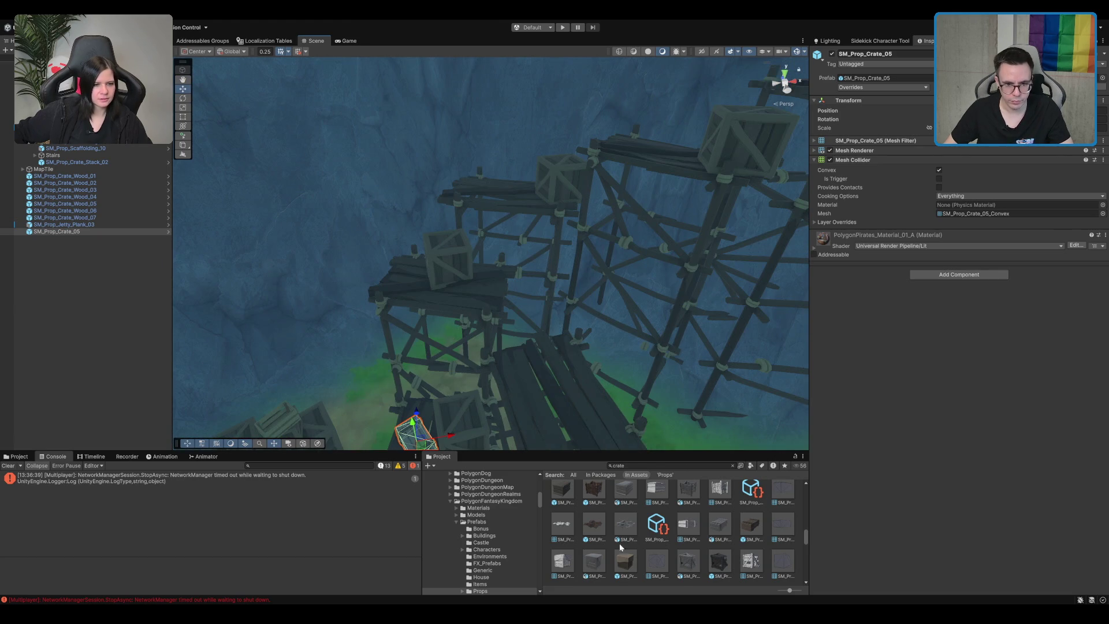
scroll(631, 541, down, 1)
scroll(644, 537, down, 3)
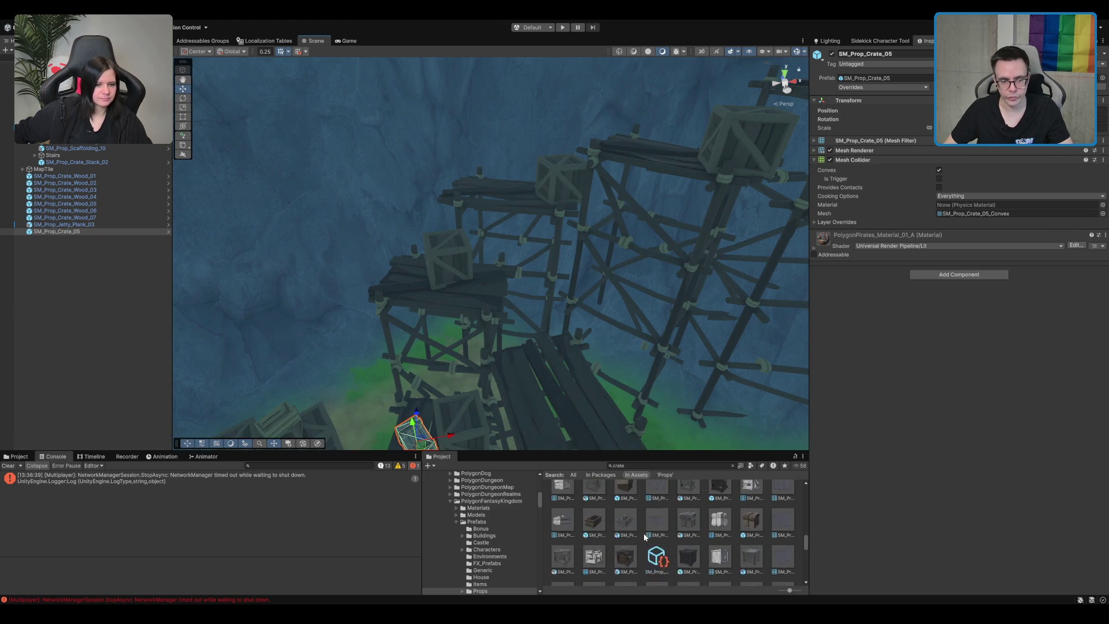
scroll(656, 529, up, 3)
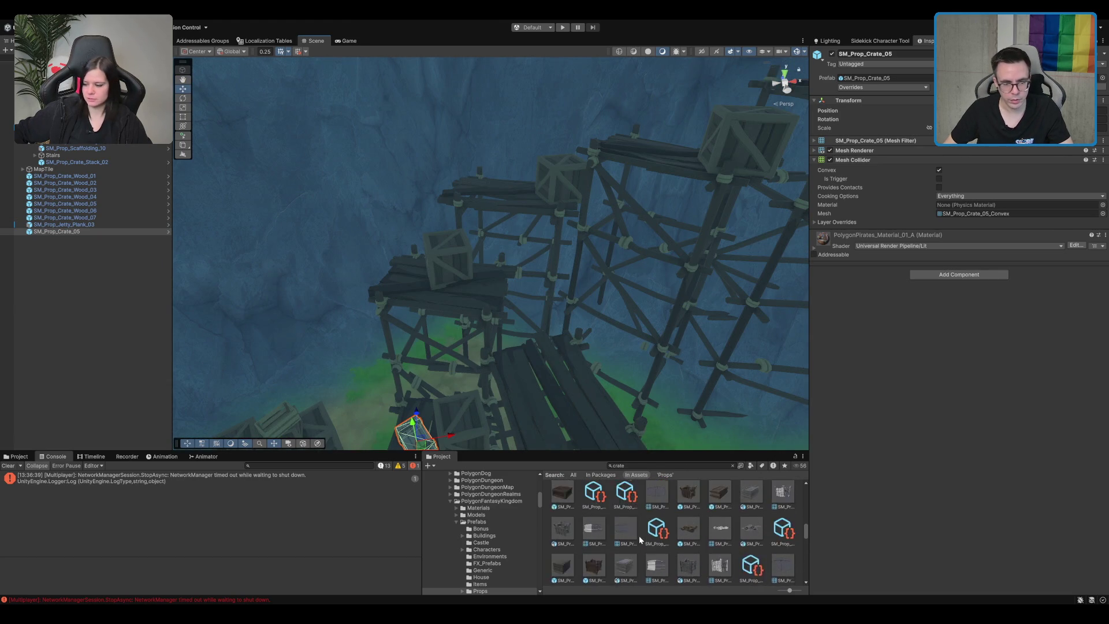
mouse_move(573, 544)
mouse_down()
mouse_move(534, 317)
mouse_move(526, 324)
mouse_move(713, 178)
mouse_move(574, 221)
mouse_up()
mouse_move(395, 290)
mouse_down()
mouse_move(453, 258)
mouse_move(545, 255)
mouse_move(570, 230)
mouse_move(556, 335)
mouse_up()
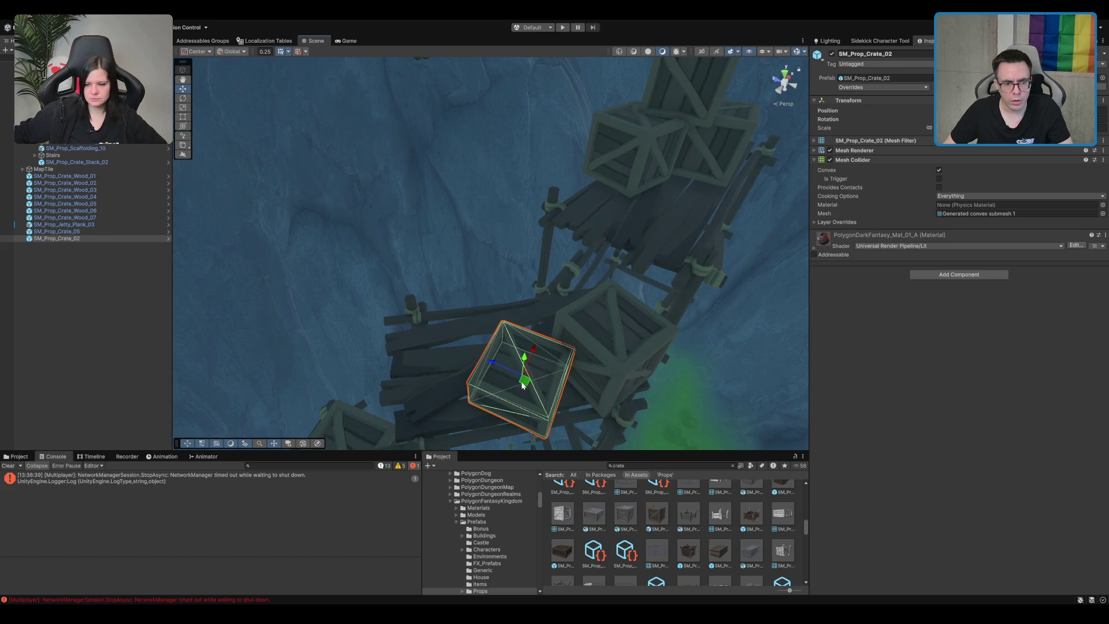
drag(522, 386, 518, 333)
mouse_move(505, 376)
mouse_down()
mouse_move(588, 265)
mouse_move(518, 166)
mouse_move(535, 239)
mouse_up()
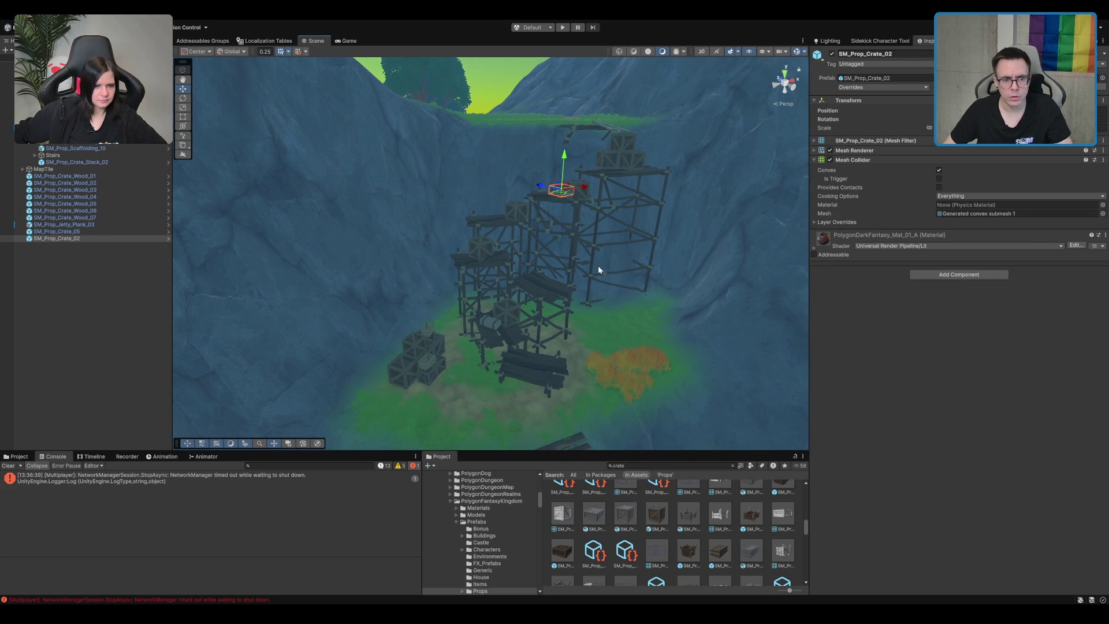
- Clear the crate search and open the Boot scene from Assets/Scenes
click(469, 500)
scroll(471, 514, down, 5)
click(471, 515)
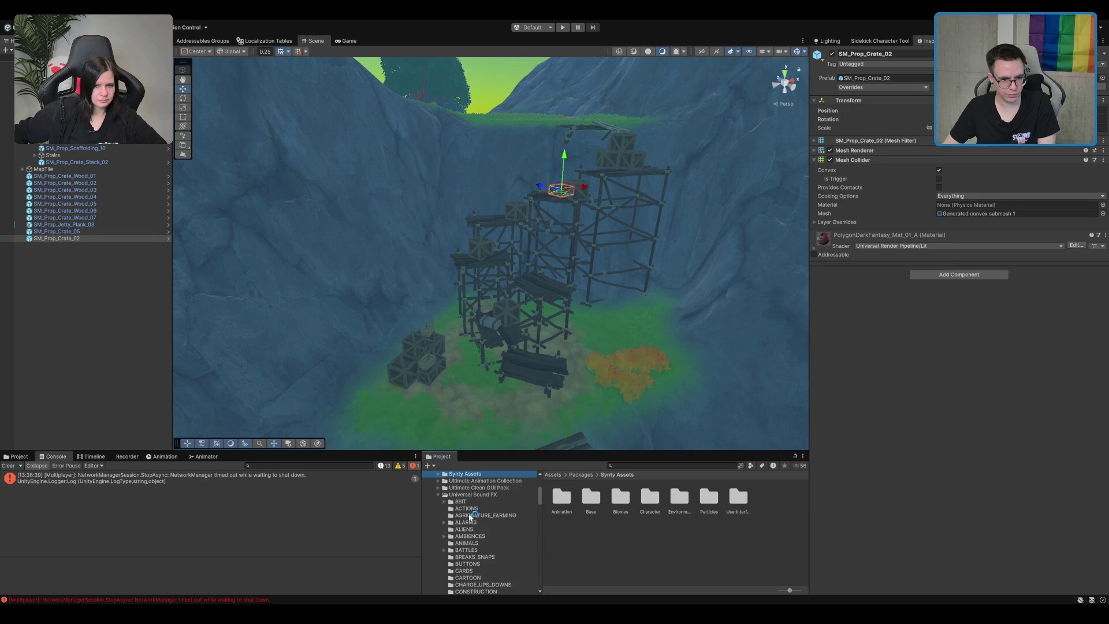
click(471, 513)
scroll(472, 510, up, 3)
double_click(472, 515)
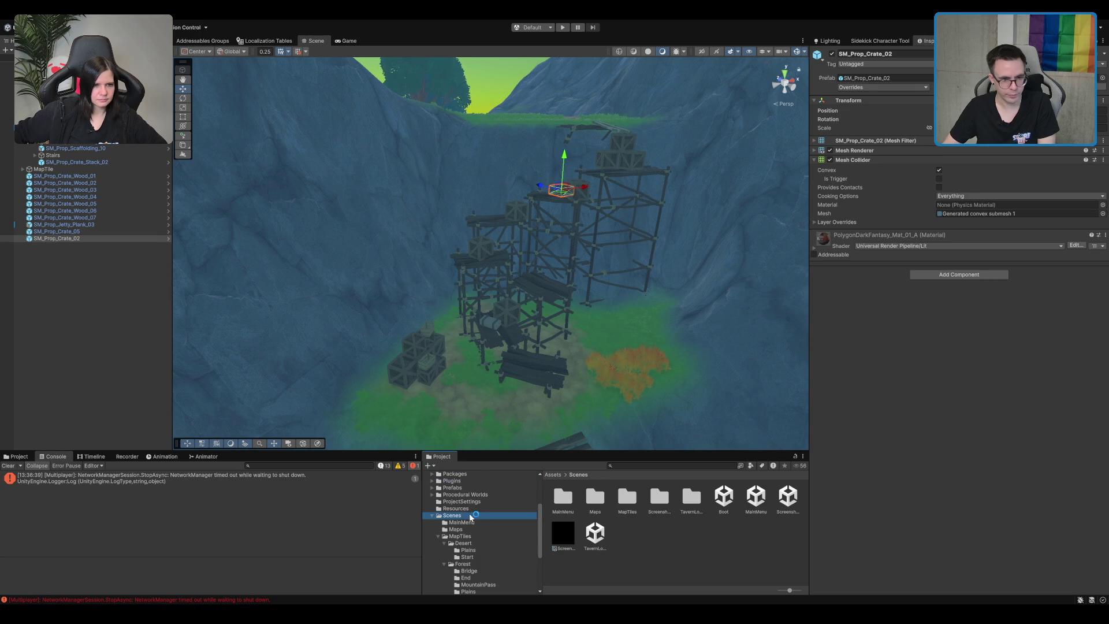
double_click(725, 498)
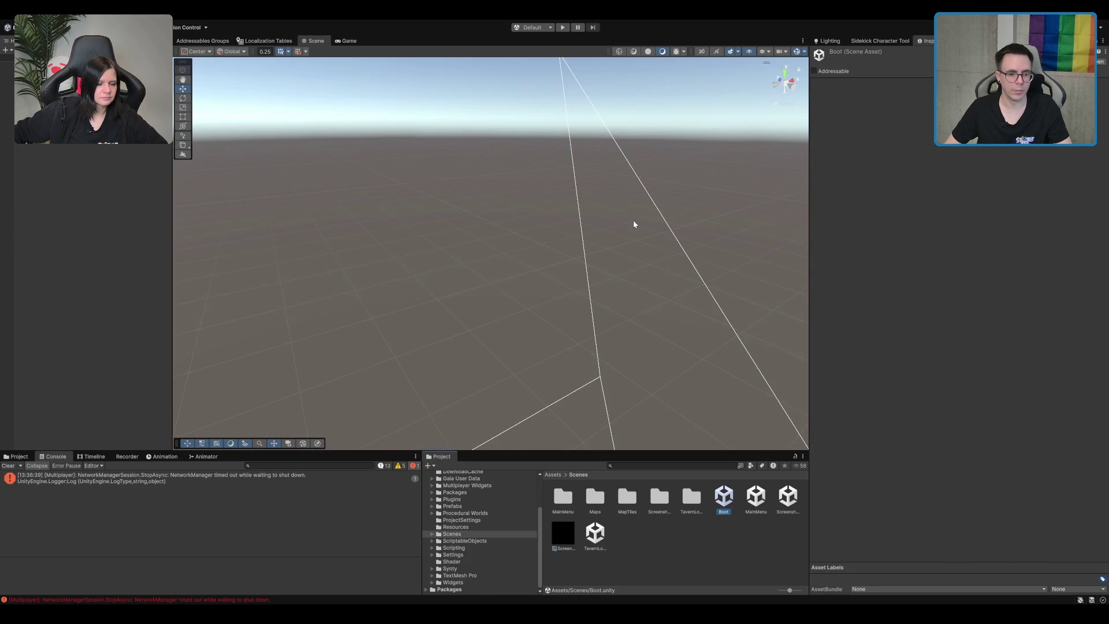
- Open MapTiles/Forest/MountainPass, inspect its crates in the Hierarchy, then reopen the Boot scene
double_click(634, 511)
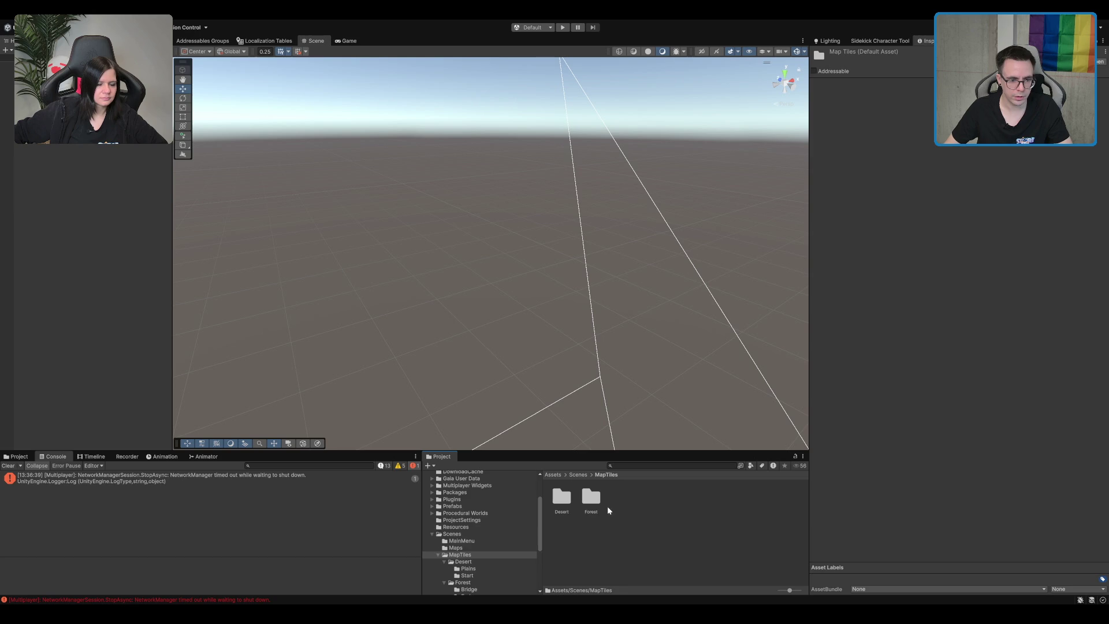
double_click(597, 506)
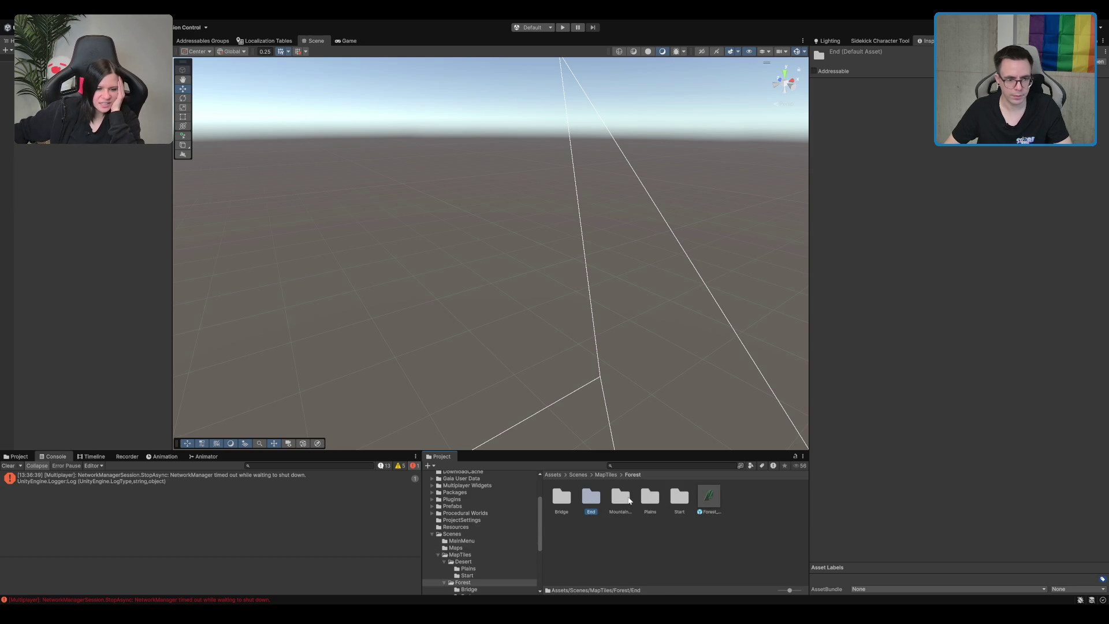
double_click(617, 503)
double_click(590, 496)
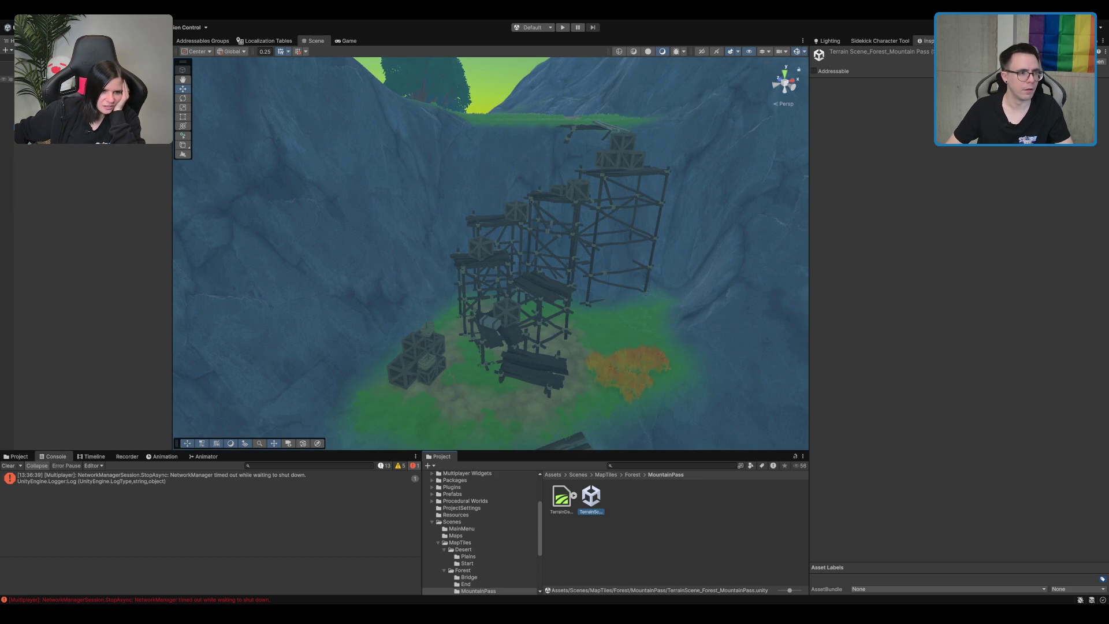
click(58, 78)
shift+click(76, 145)
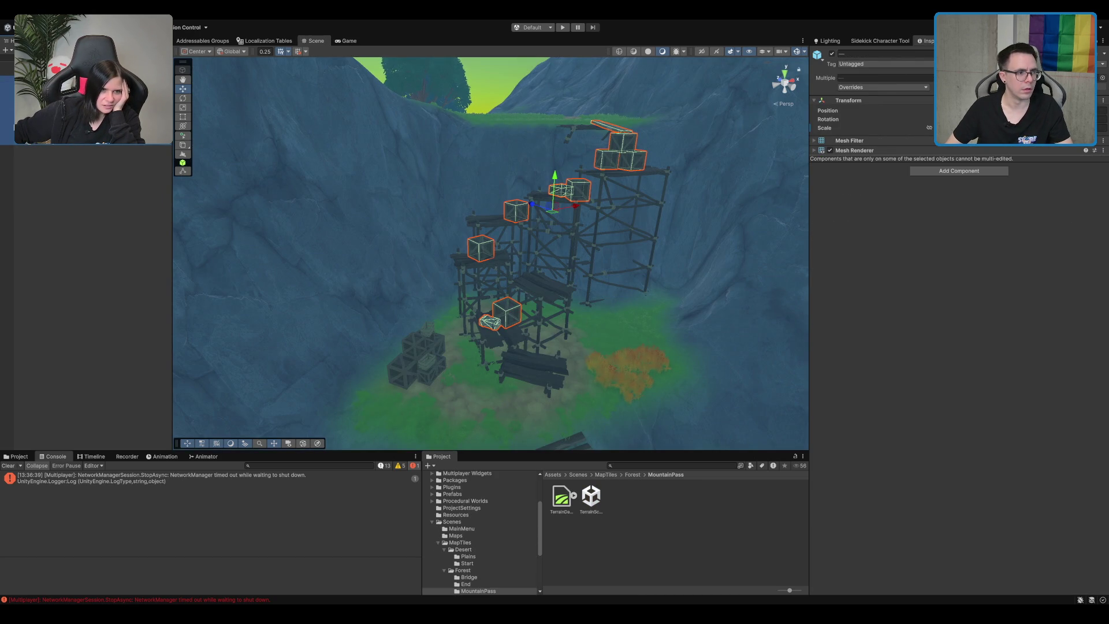
click(87, 104)
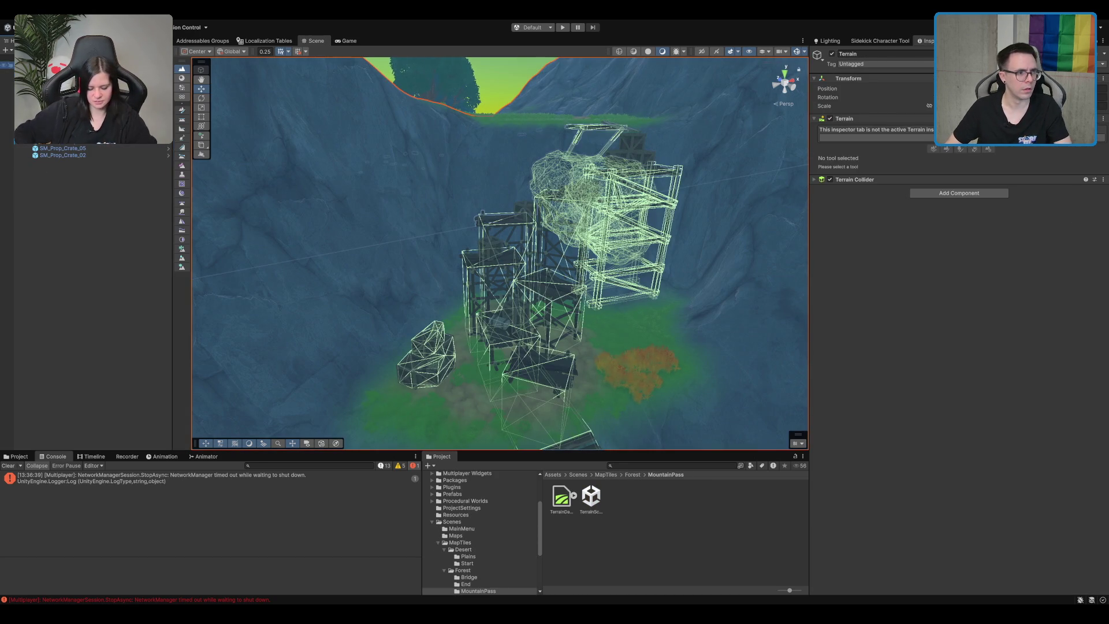
click(64, 183)
shift+click(69, 121)
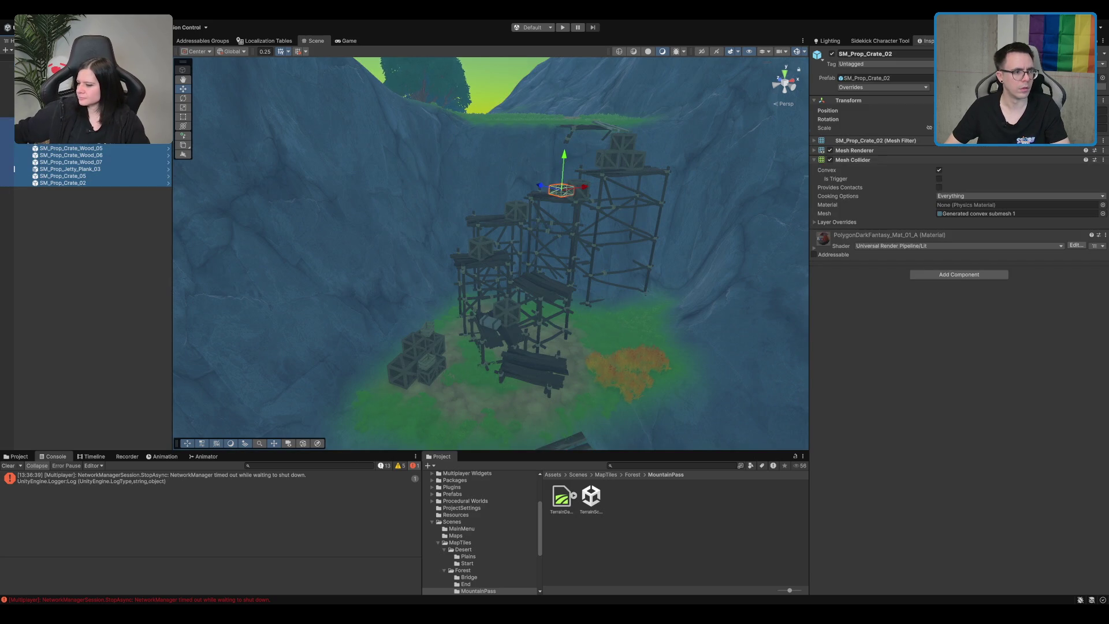
click(119, 168)
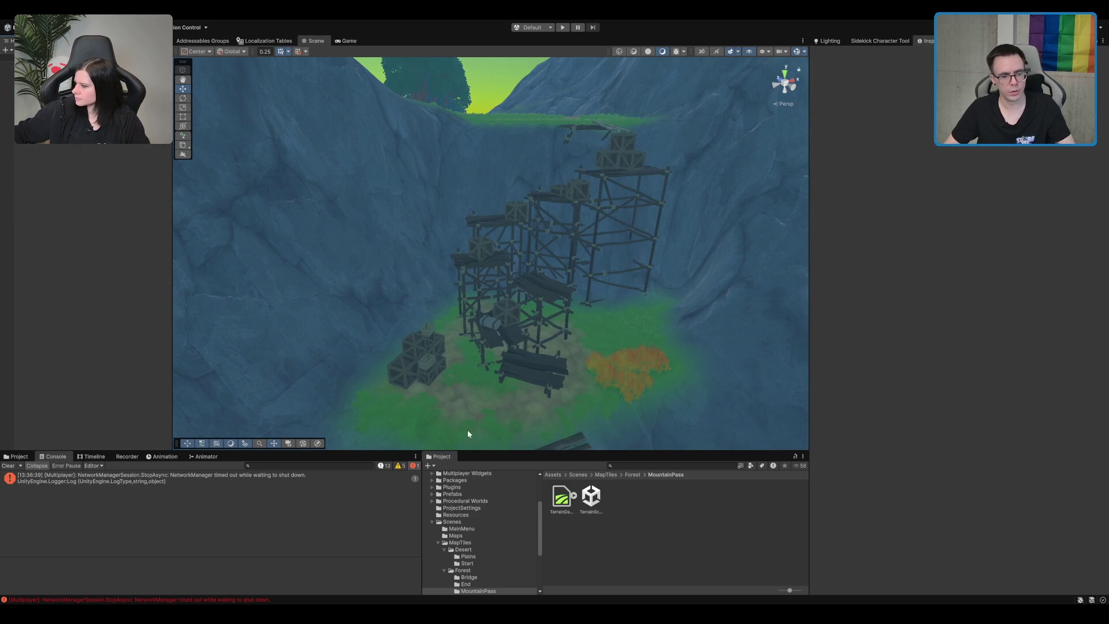
click(582, 476)
double_click(726, 500)
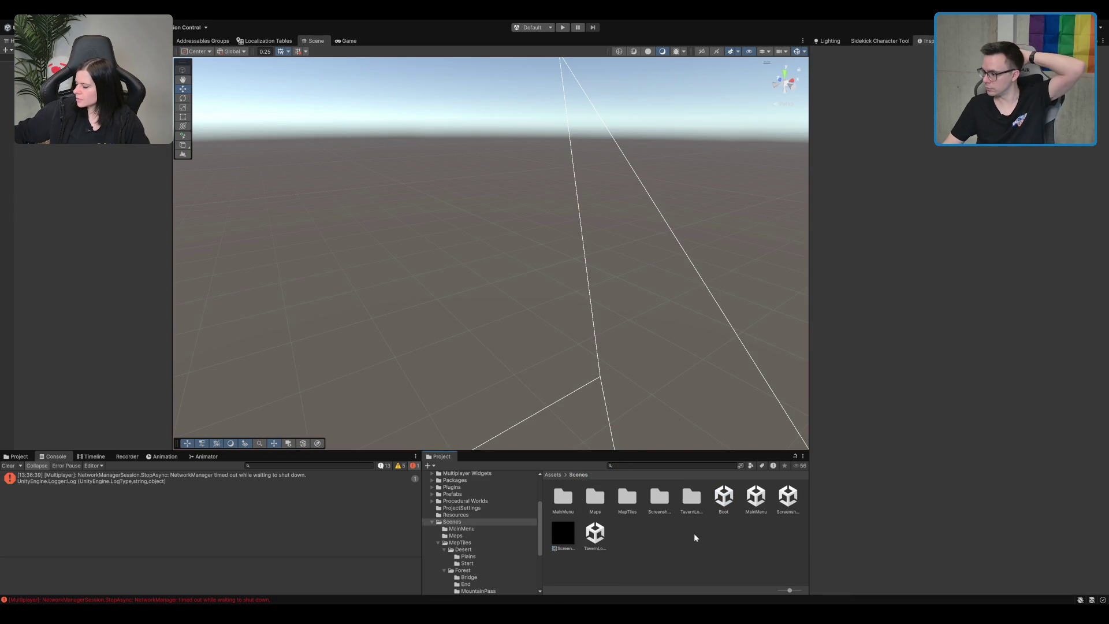
- Enter Play mode, choose Einzelspieler, and run the character through the trees to the green portal
click(566, 31)
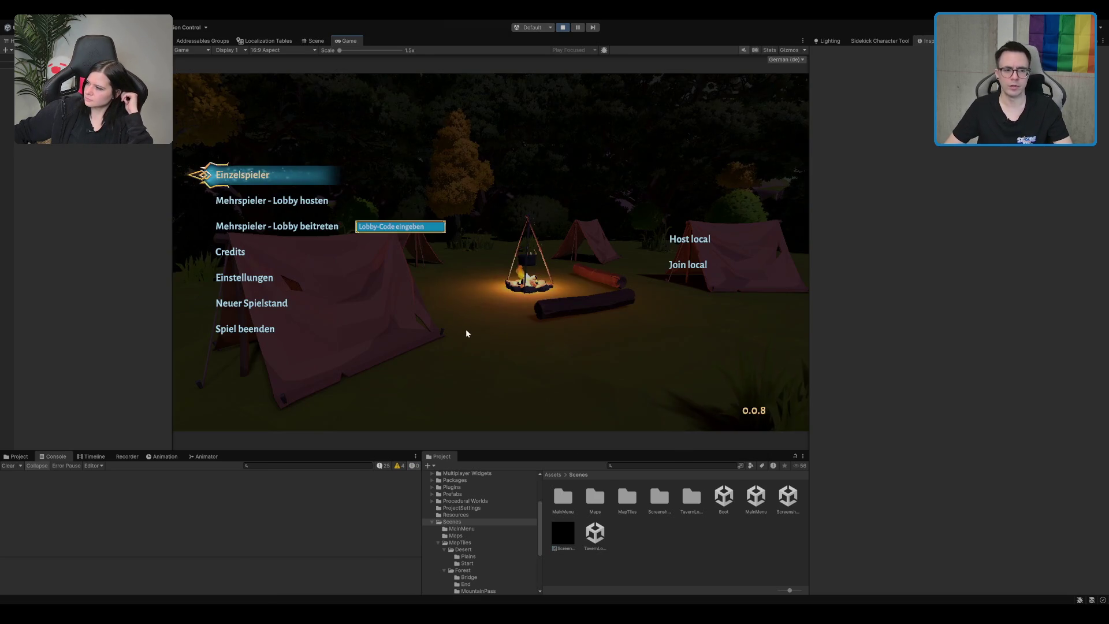
click(298, 171)
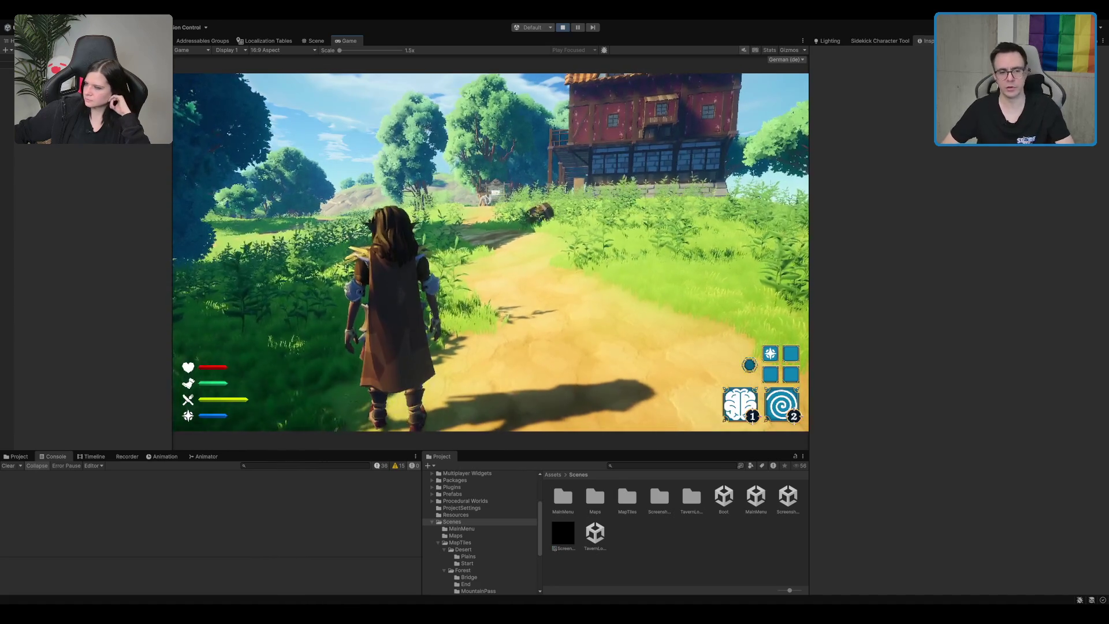
key(w)
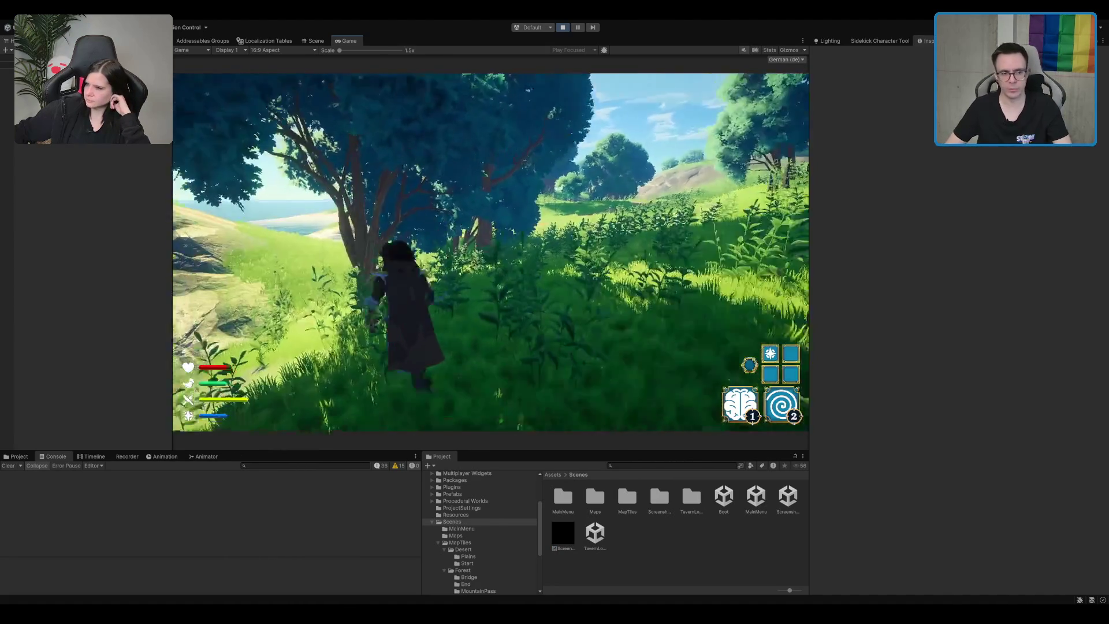
key(w)
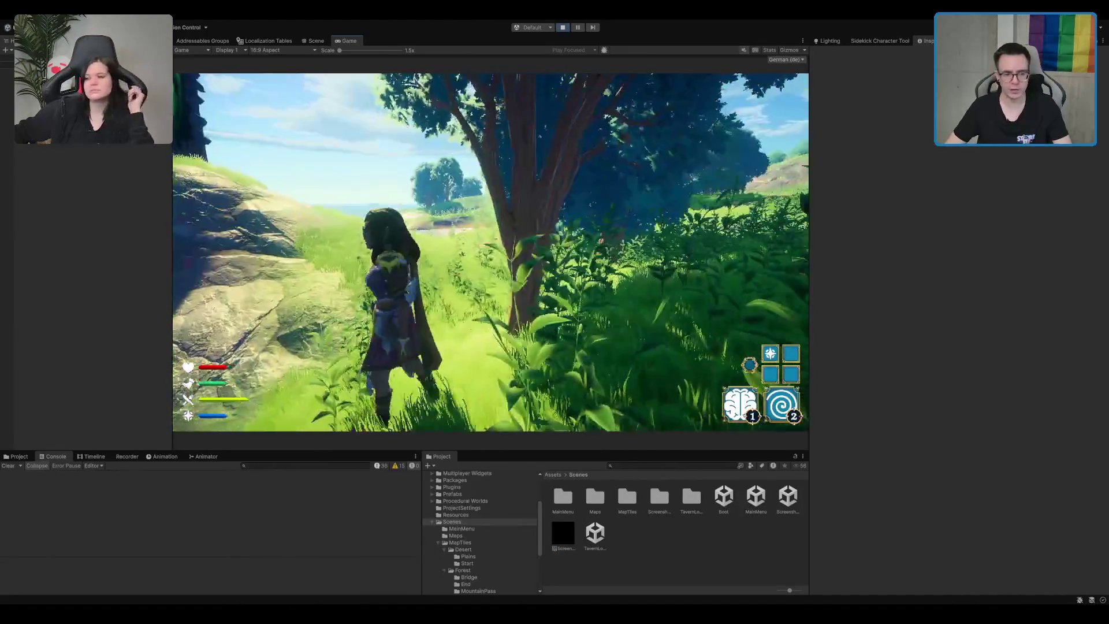
key(w)
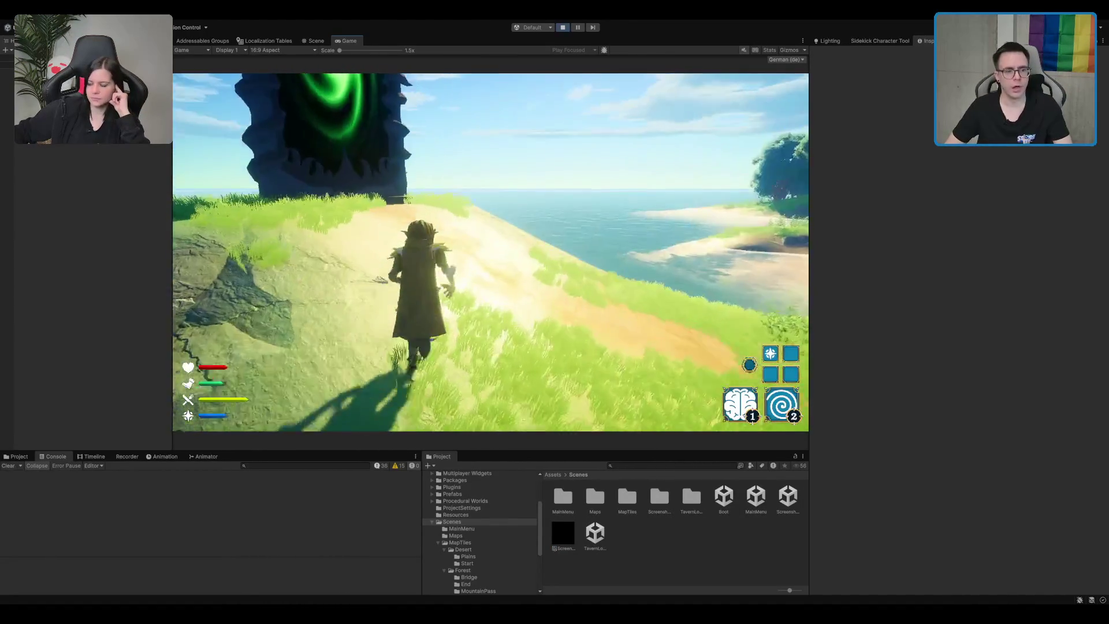
key(w)
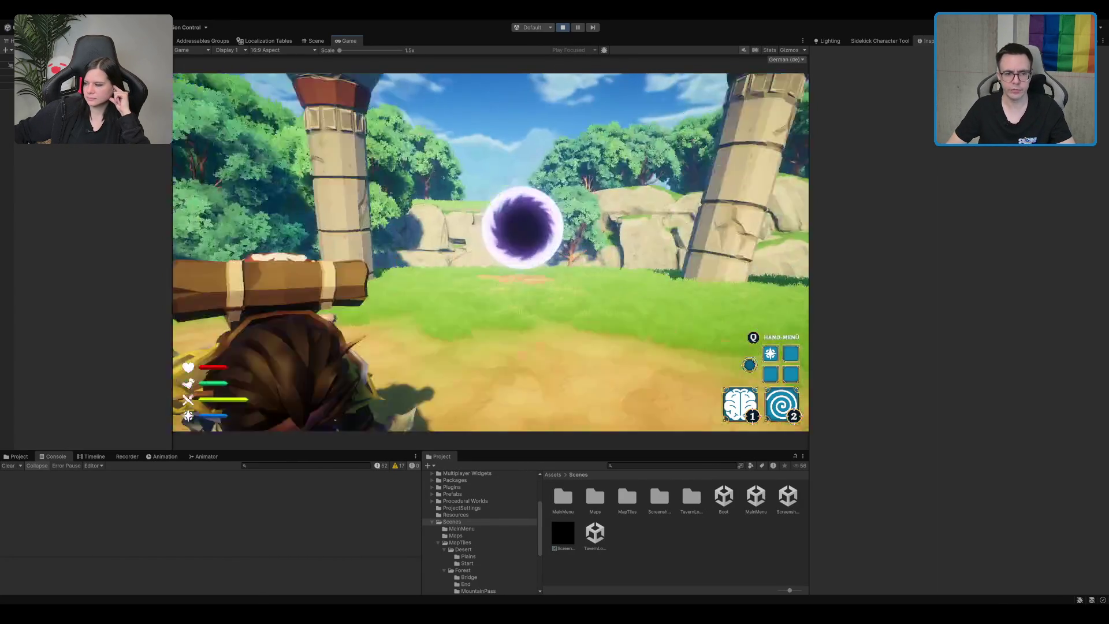
- Walk the character across the field toward the ruined pillar, then switch to the Scene view
key(w)
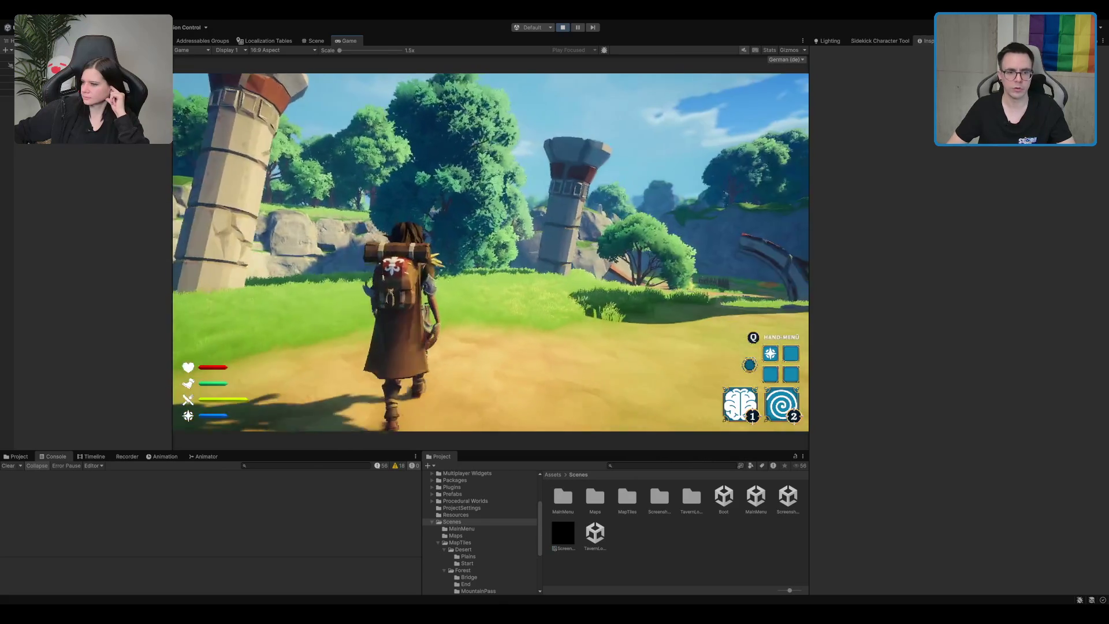
key(w)
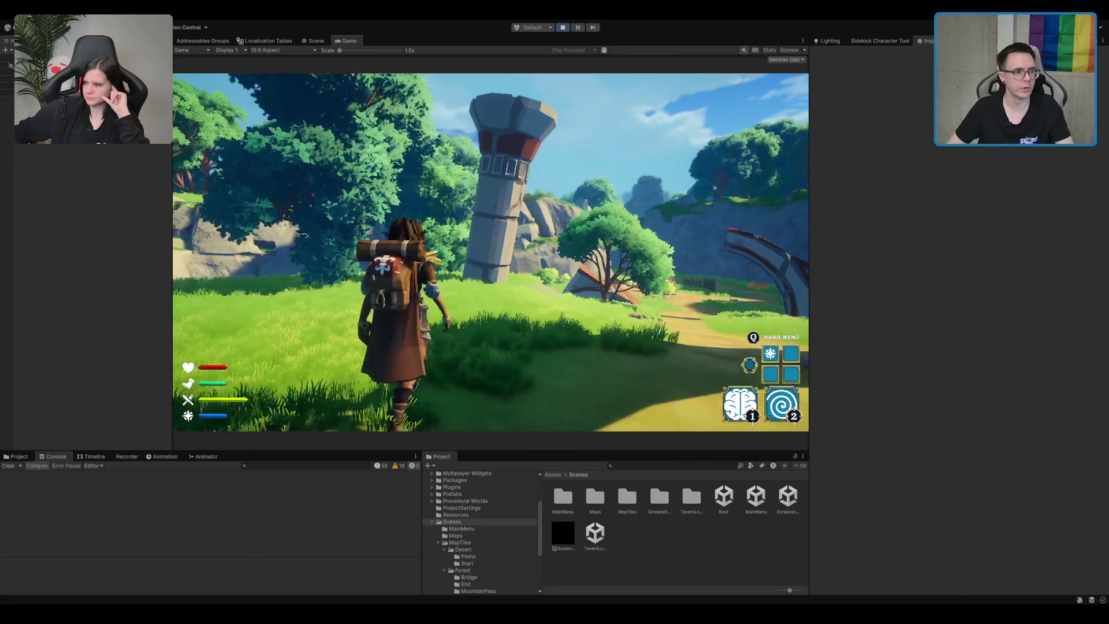
key(w)
key(1)
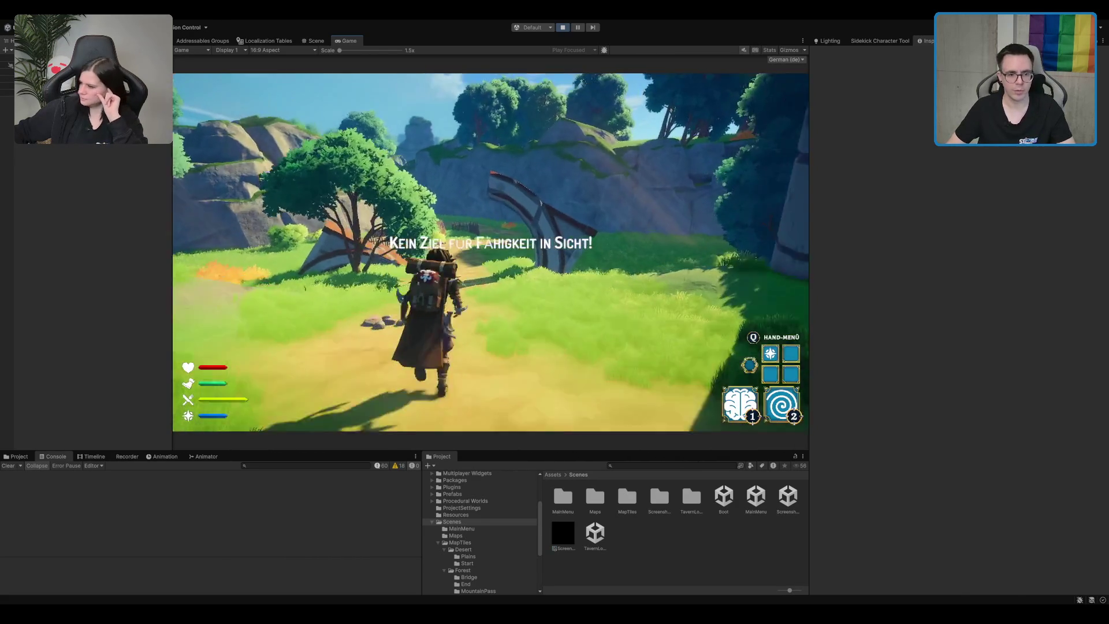
key(ctrl+1)
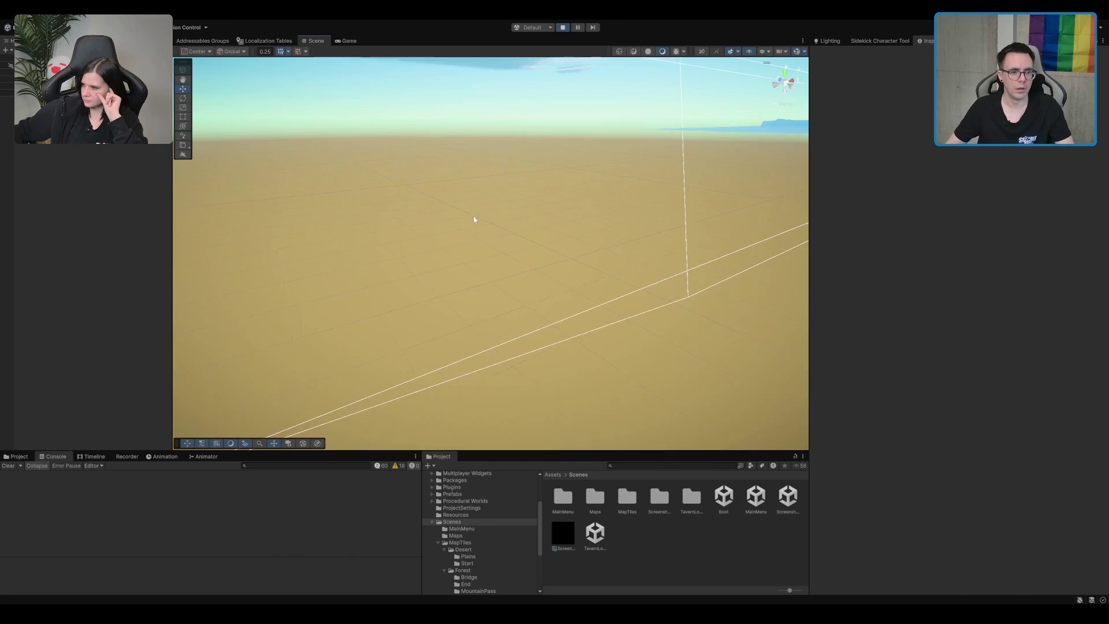
- Select and frame the persistent player in the Scene view, lifting the selected object higher
double_click(7, 77)
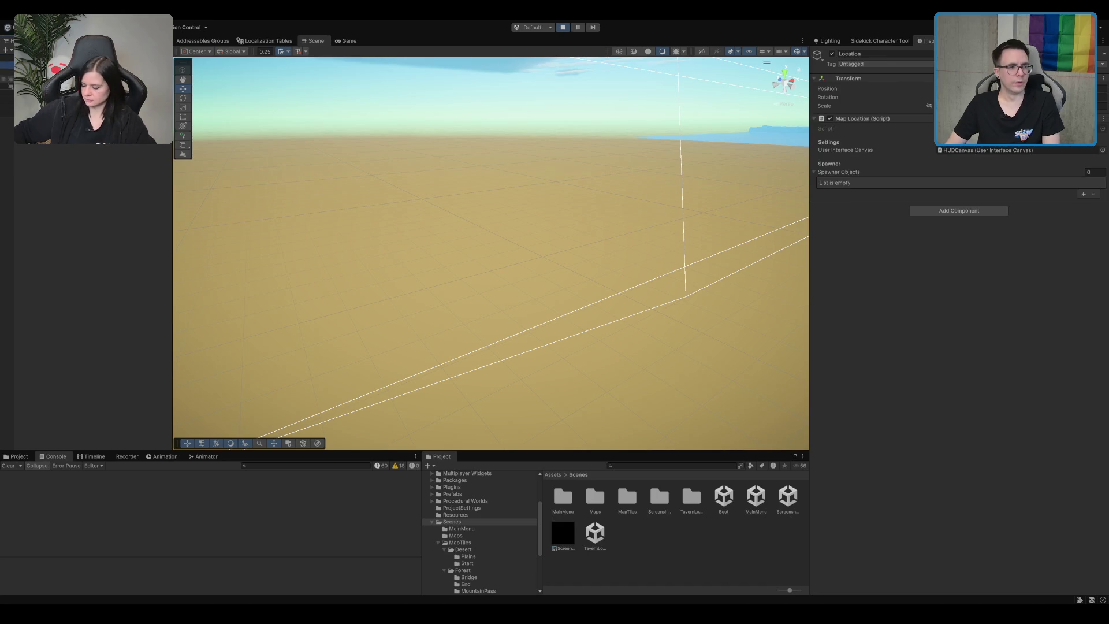
scroll(532, 185, down, 3)
scroll(532, 185, down, 5)
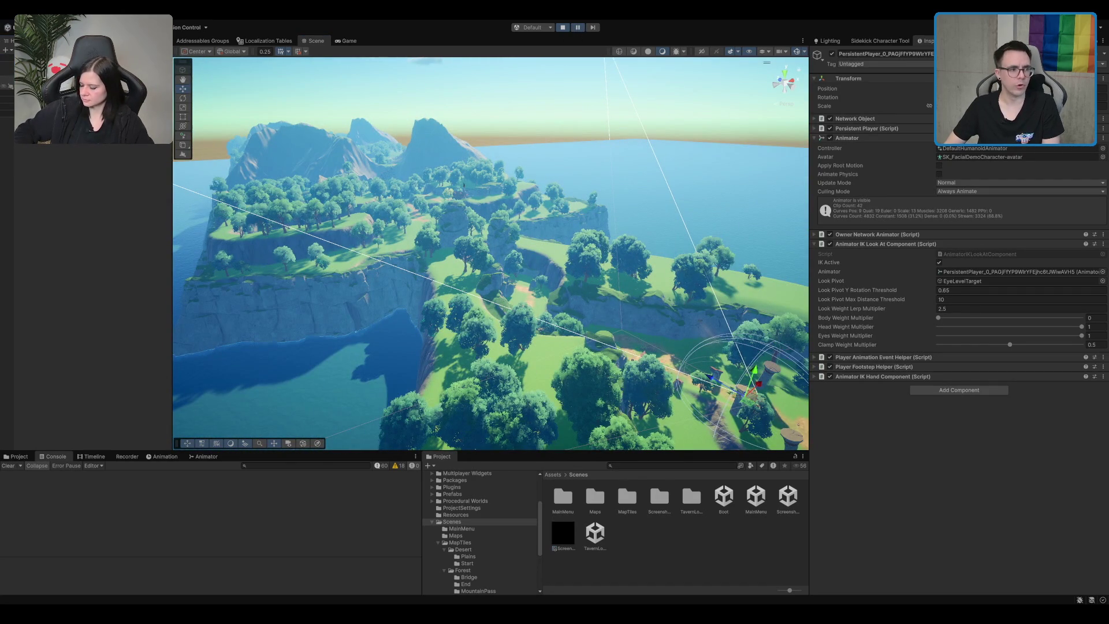
key(f)
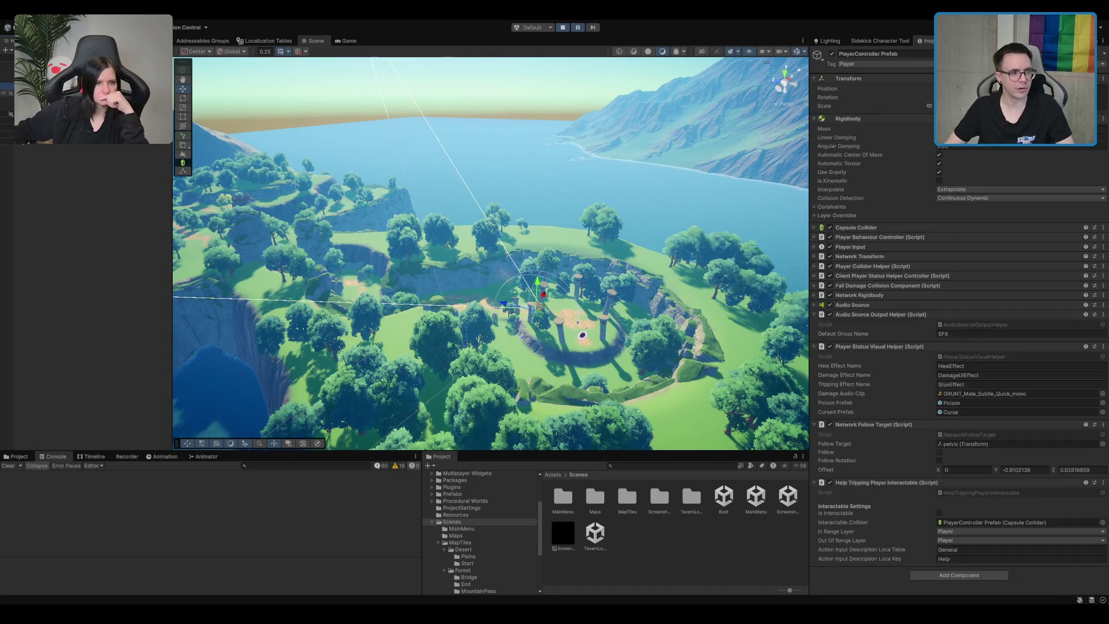
key(f)
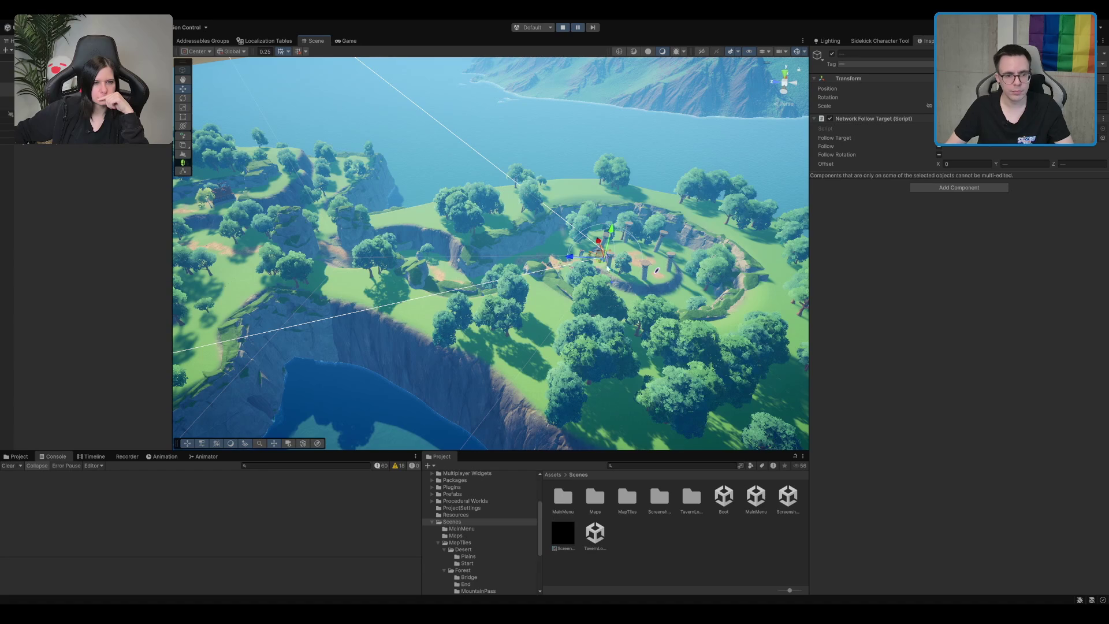
key(f)
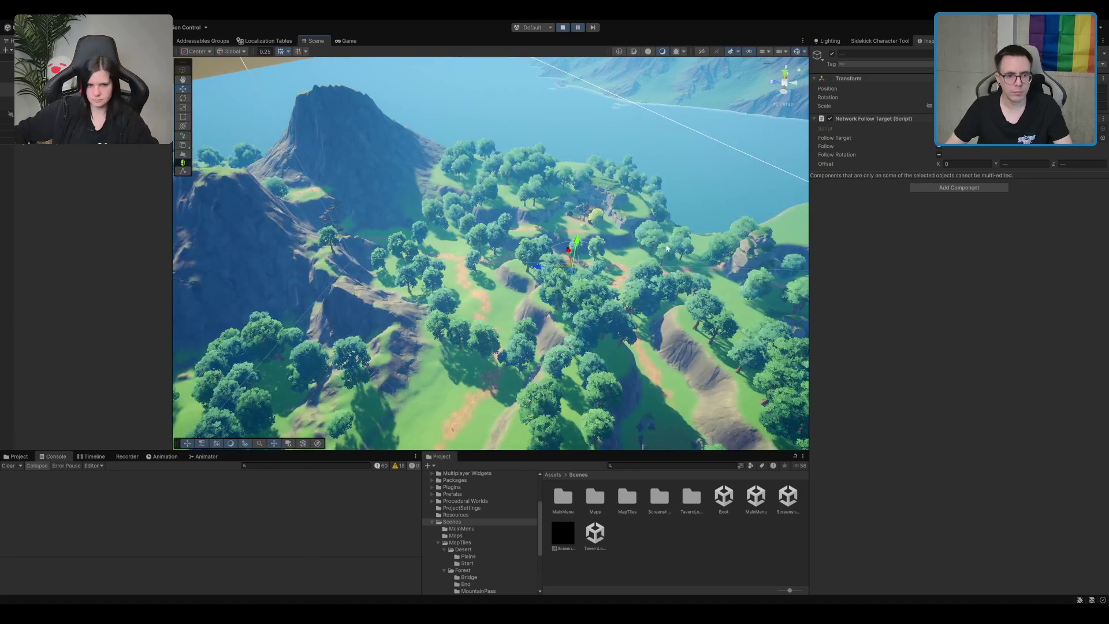
key(f)
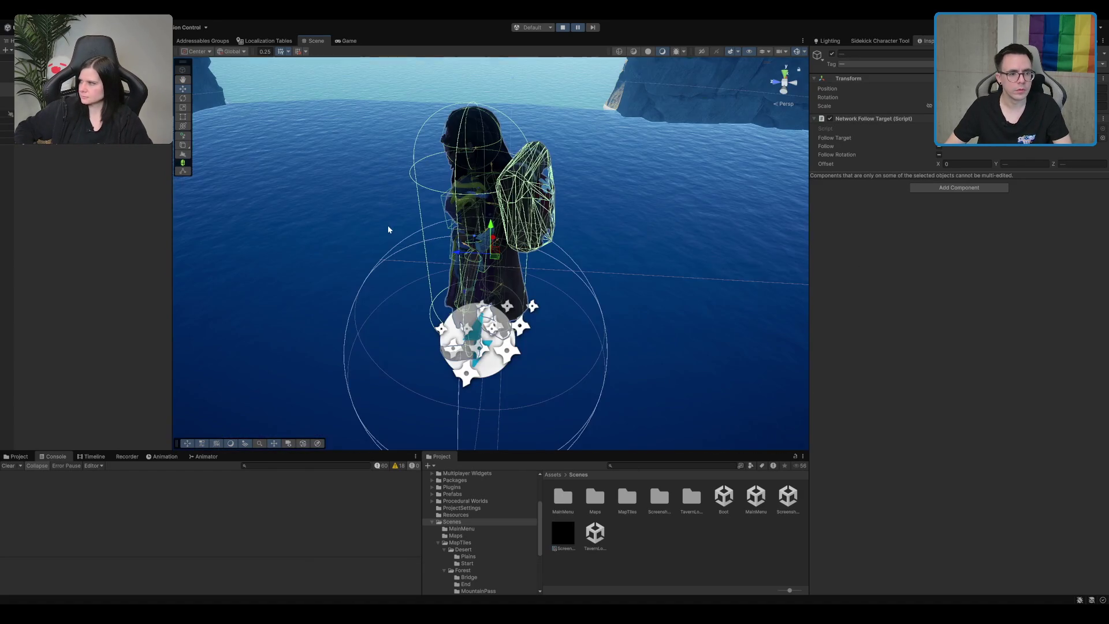
mouse_move(490, 231)
mouse_down()
mouse_move(489, 130)
mouse_move(563, 140)
mouse_move(431, 273)
mouse_move(271, 358)
mouse_up()
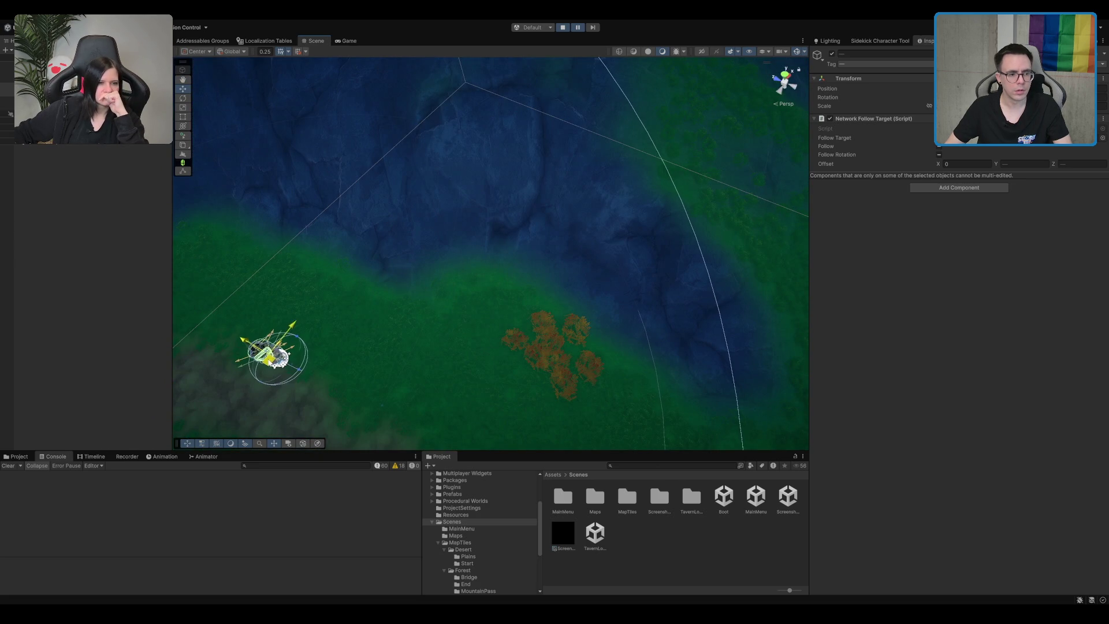
- Resume the game and climb the character onto the scaffold toward the crate
click(577, 27)
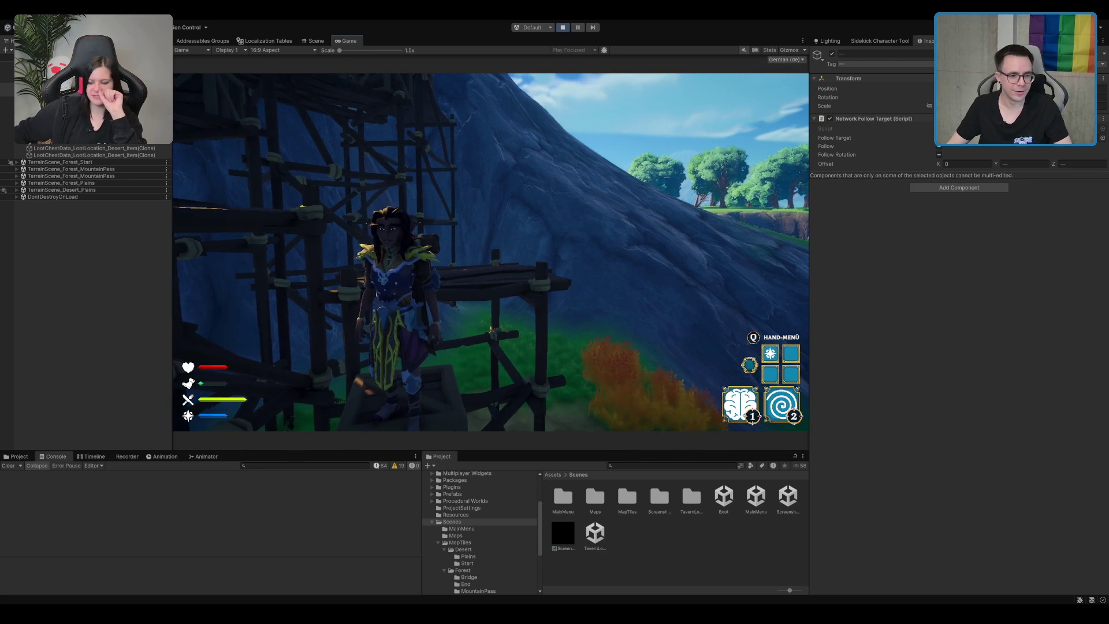
key(w)
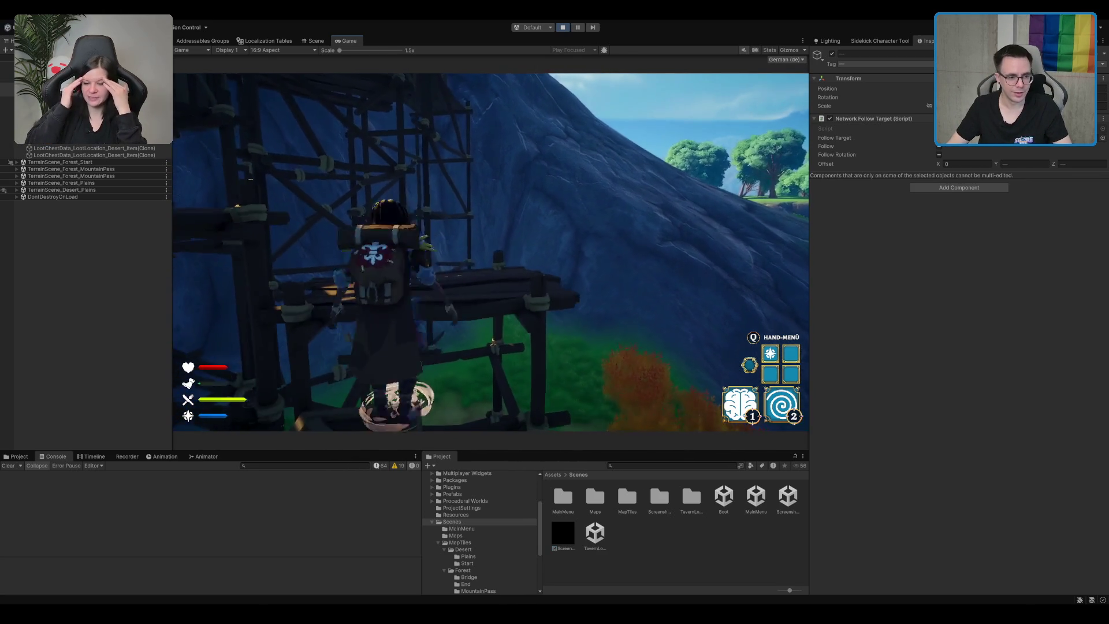
key(d)
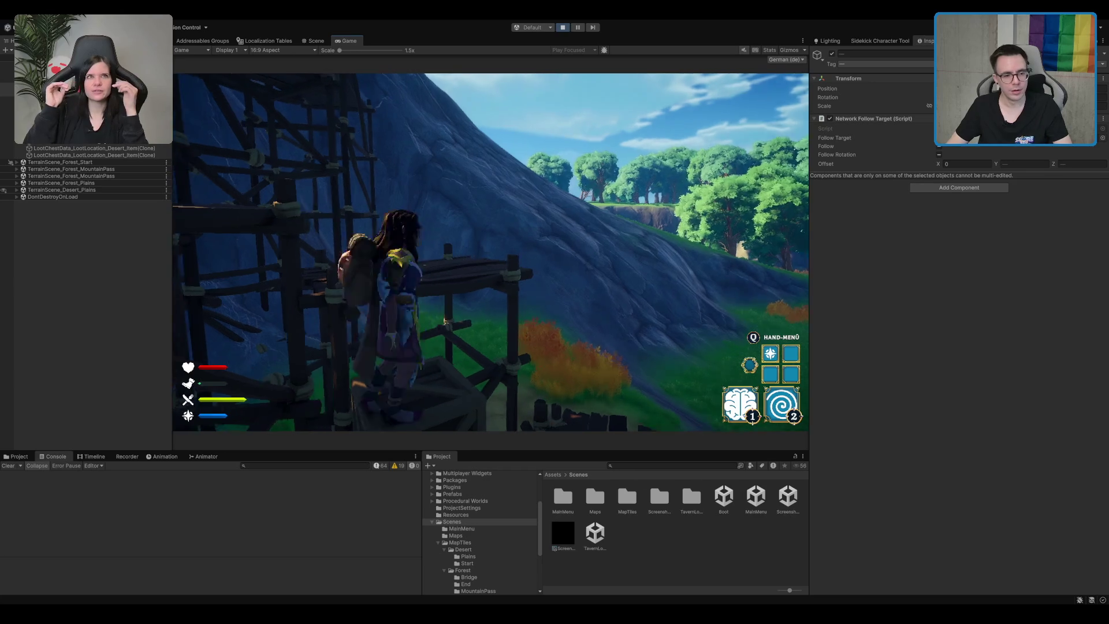
key(w)
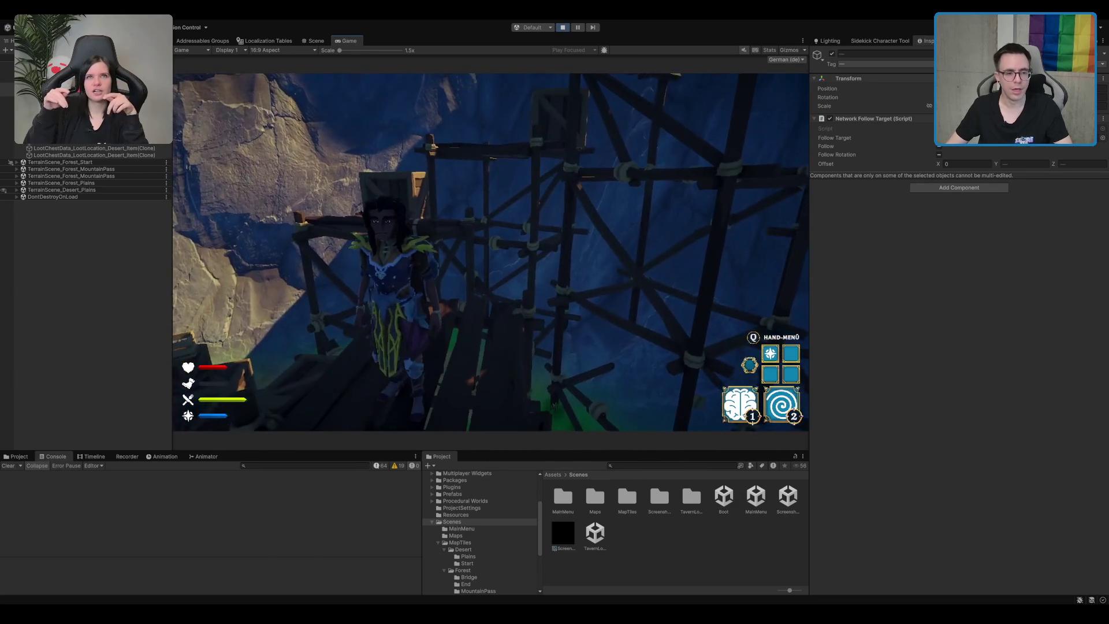
key(w)
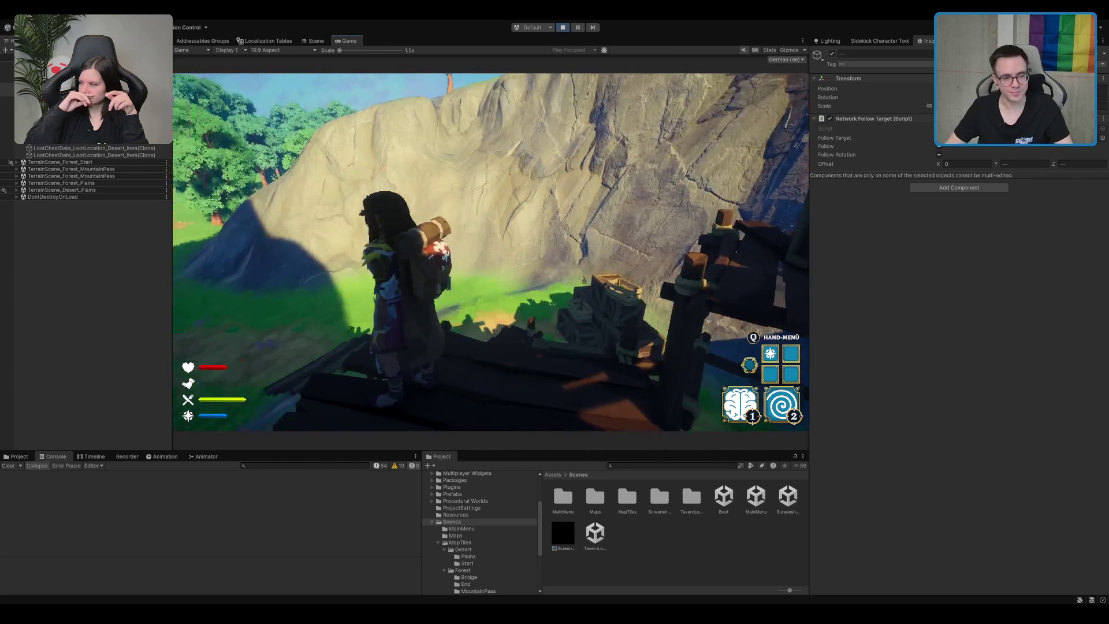
key(a)
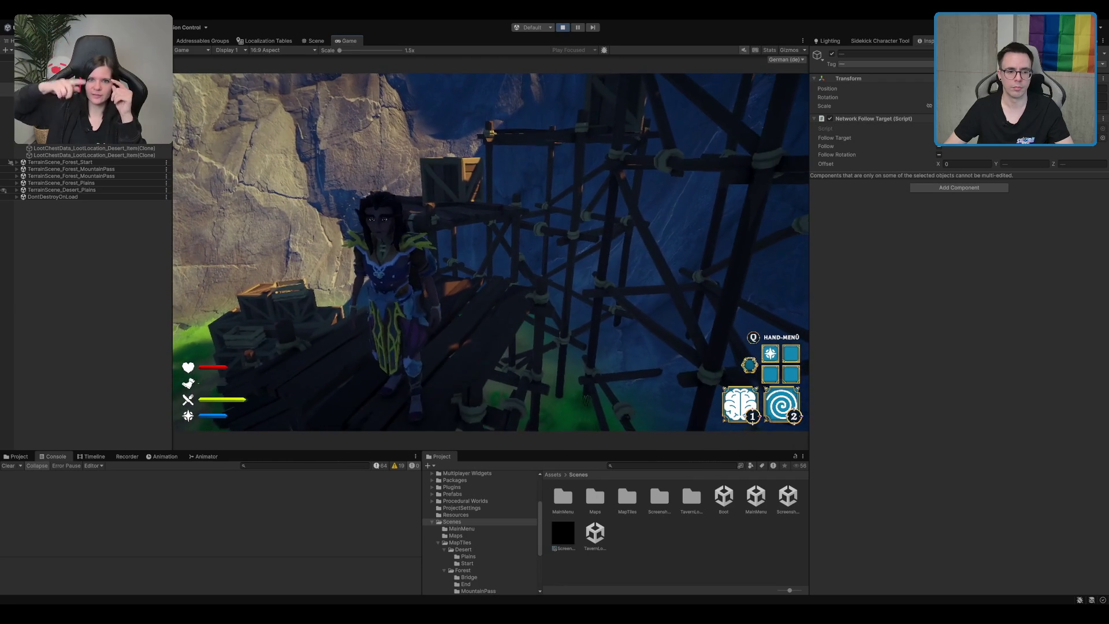
key(w)
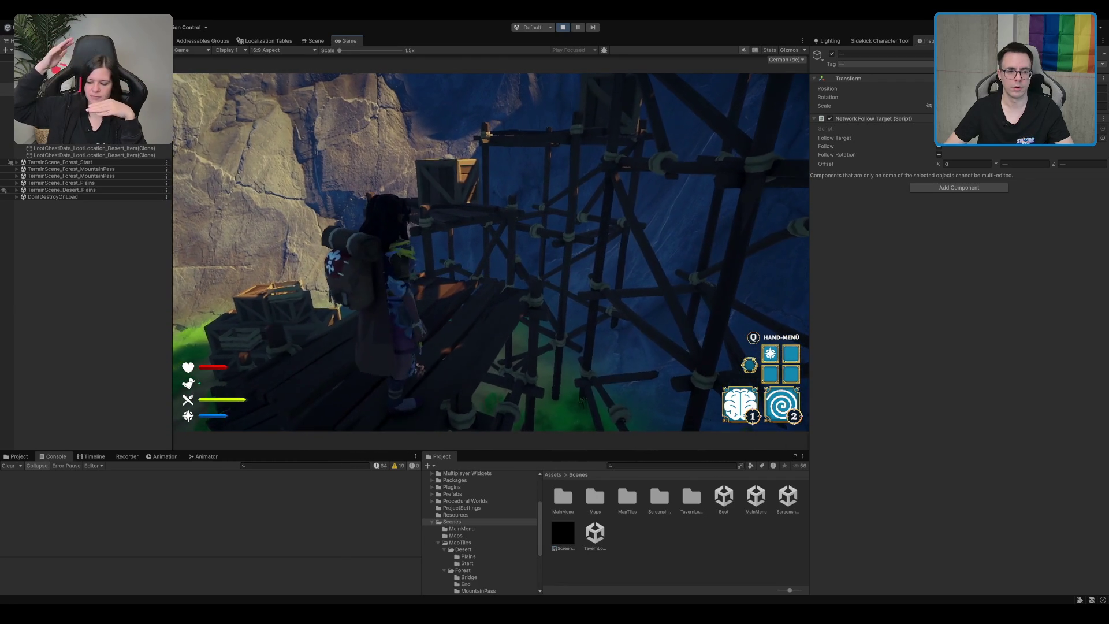
key(w)
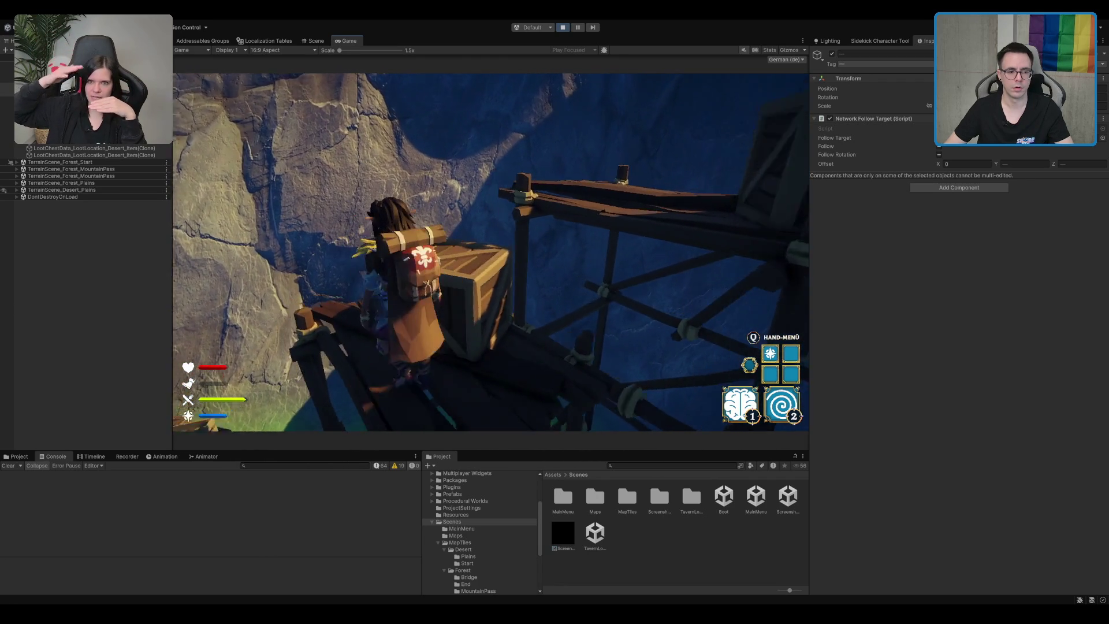
key(w)
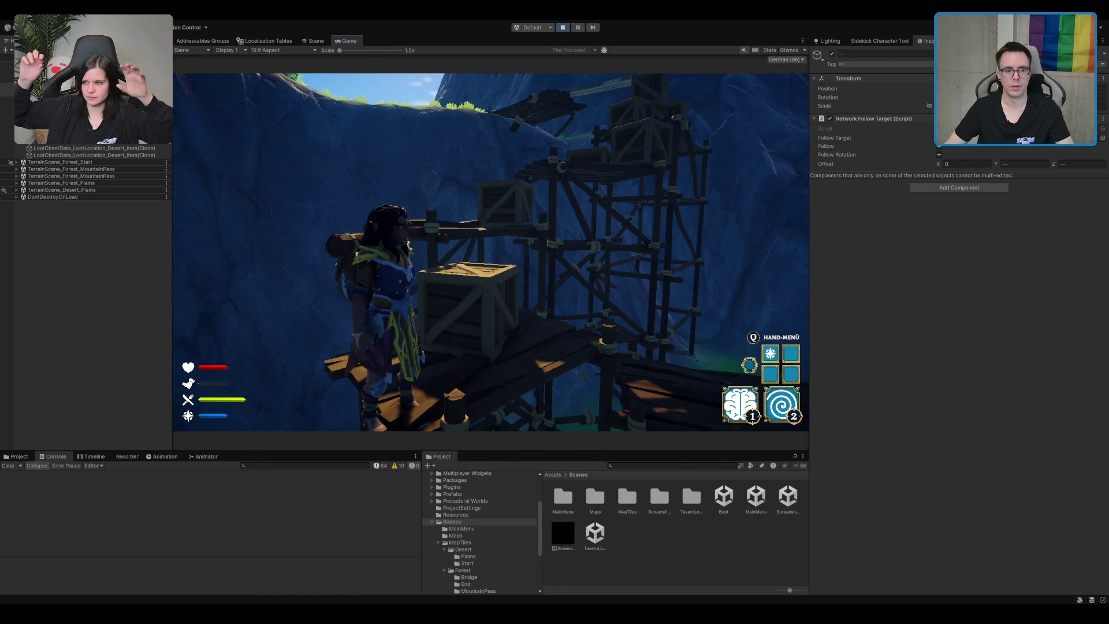
key(s)
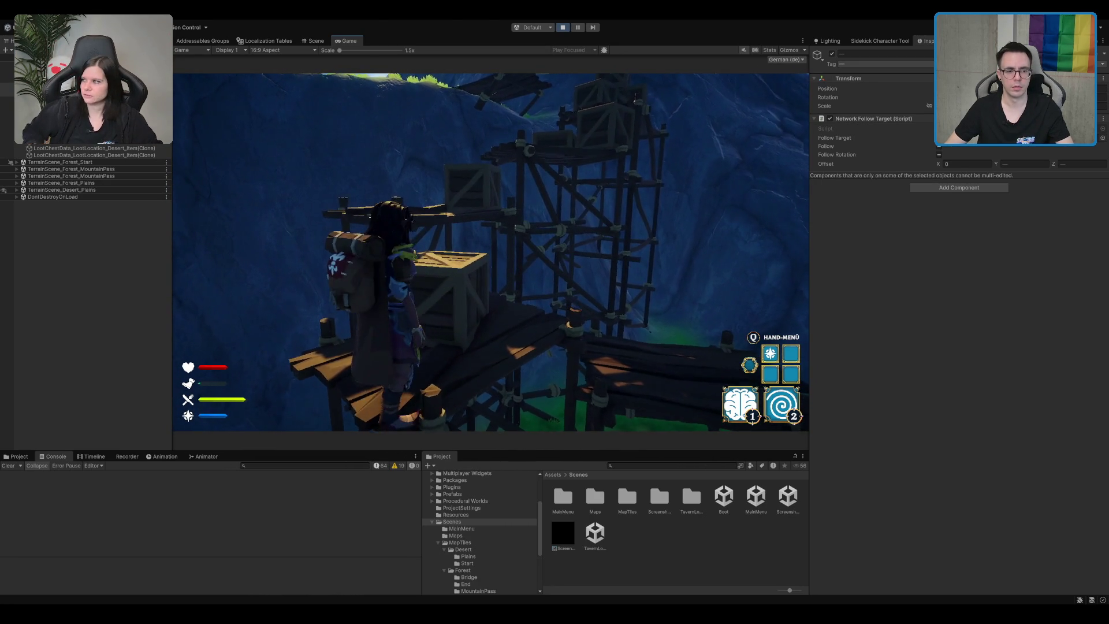
key(s)
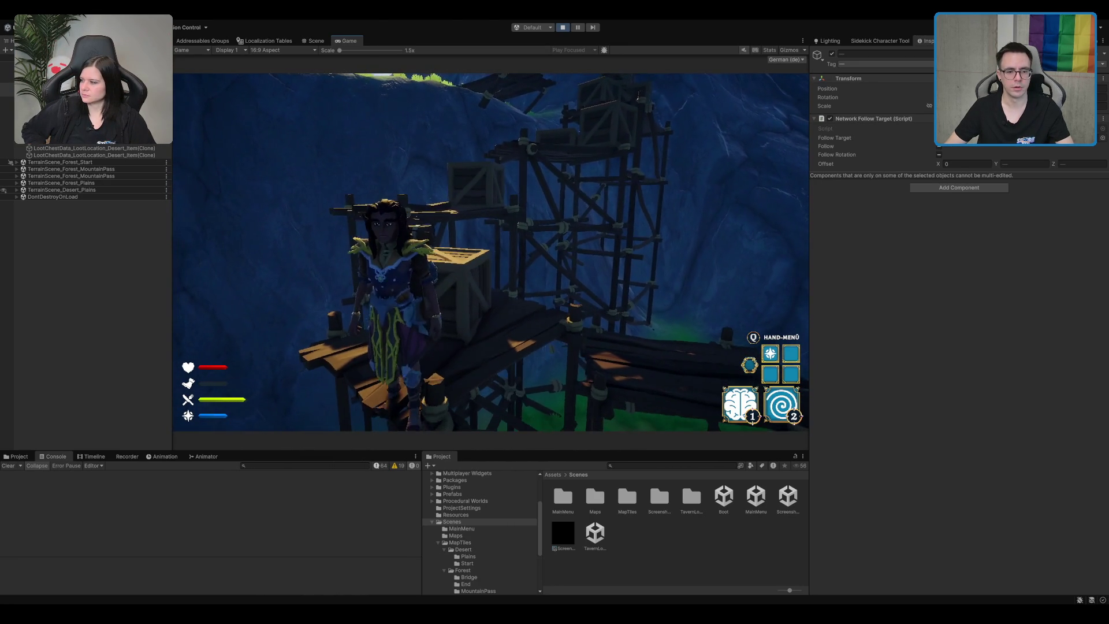
- Try the teleport ability, then move beside the crate and jump
key(2)
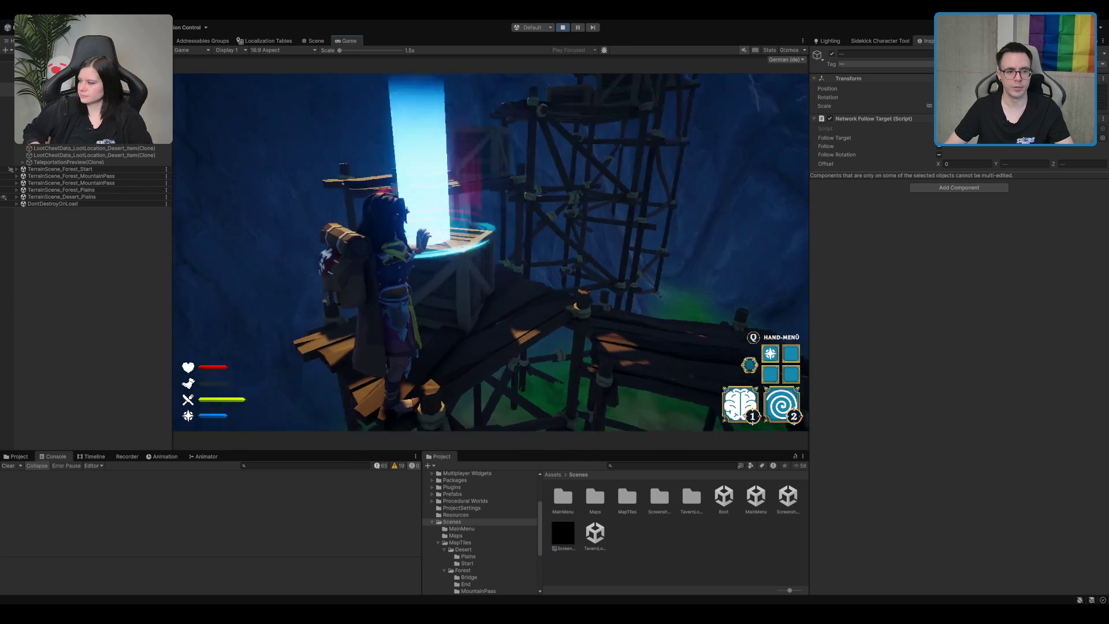
key(w)
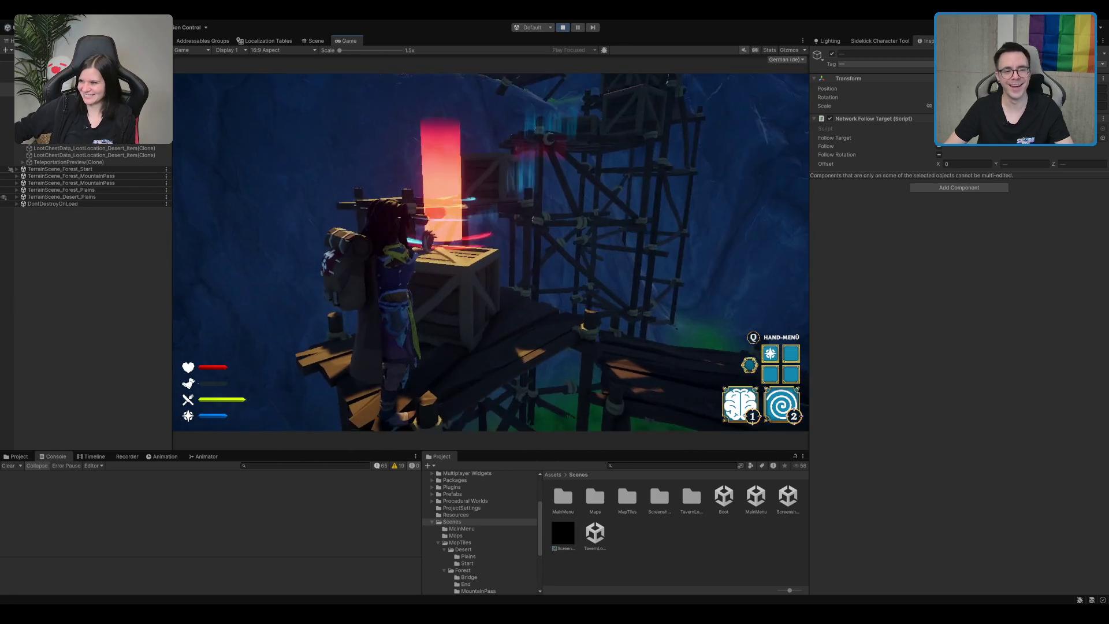
key(1)
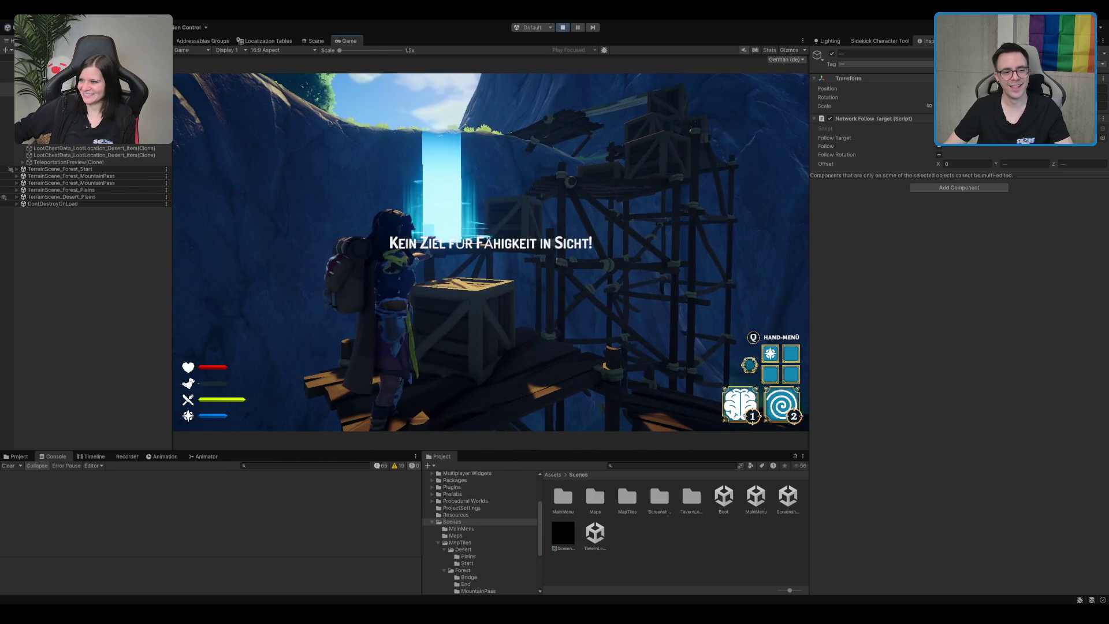
key(1)
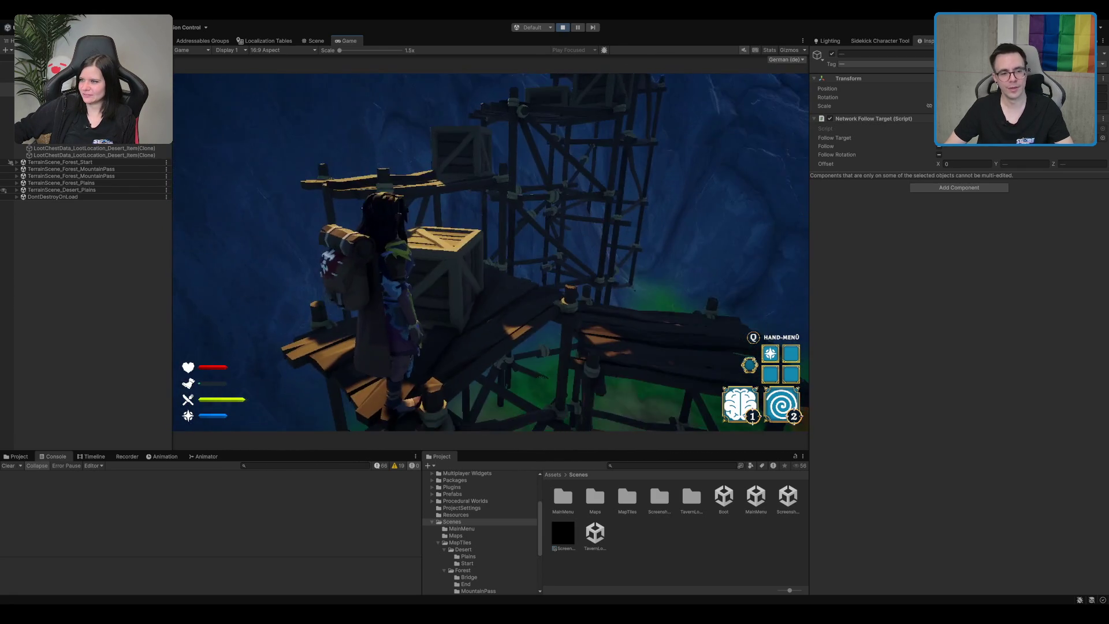
key(s)
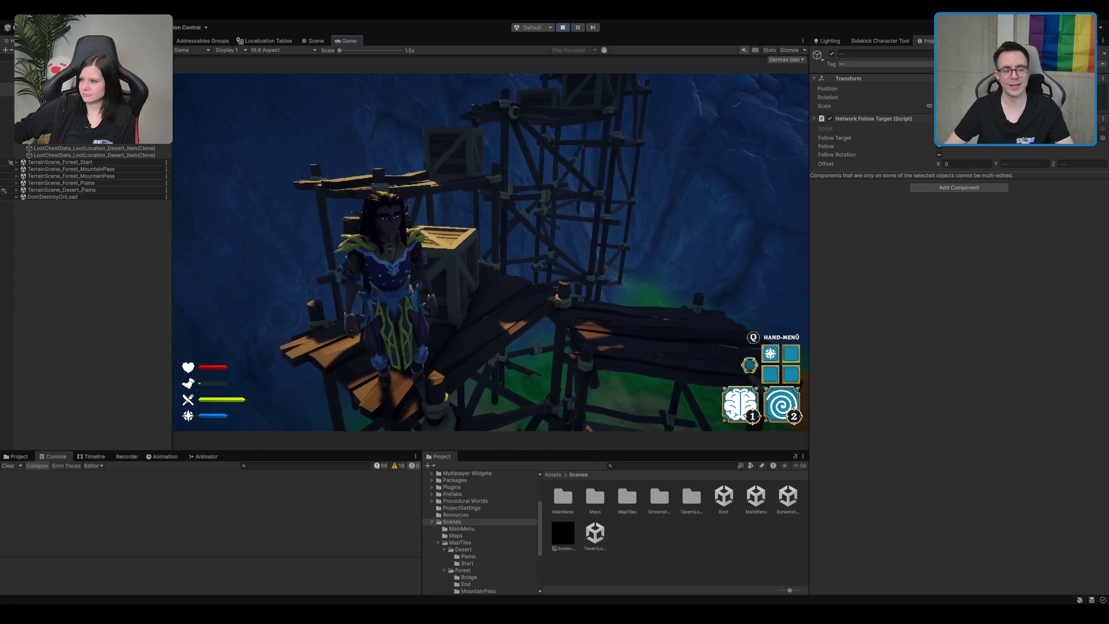
key(i)
key(Escape)
key(w)
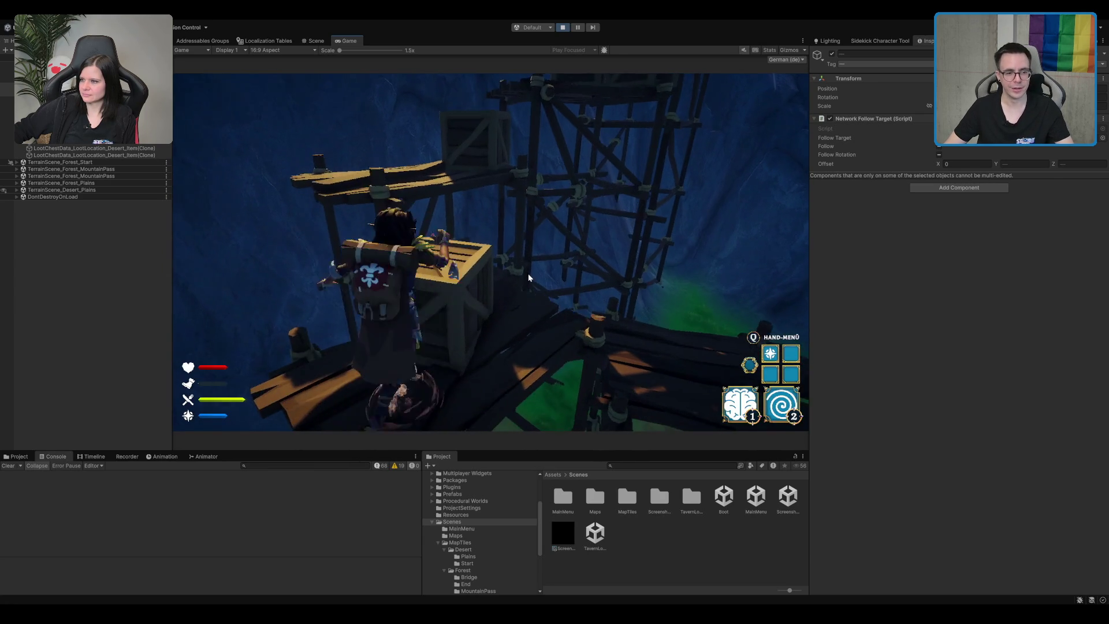
key(w)
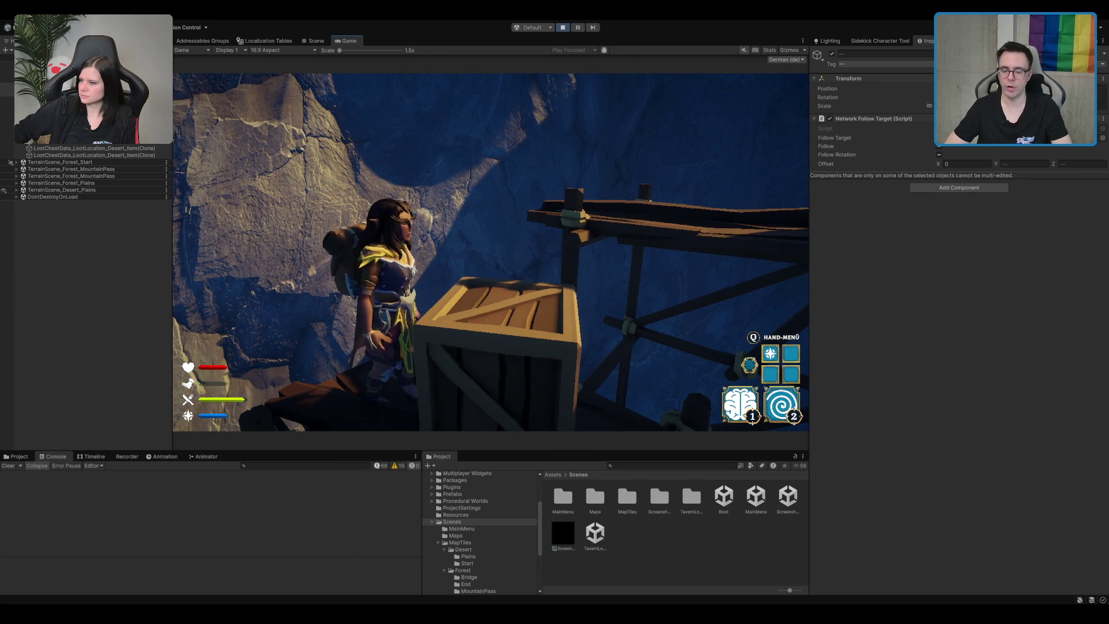
key(w)
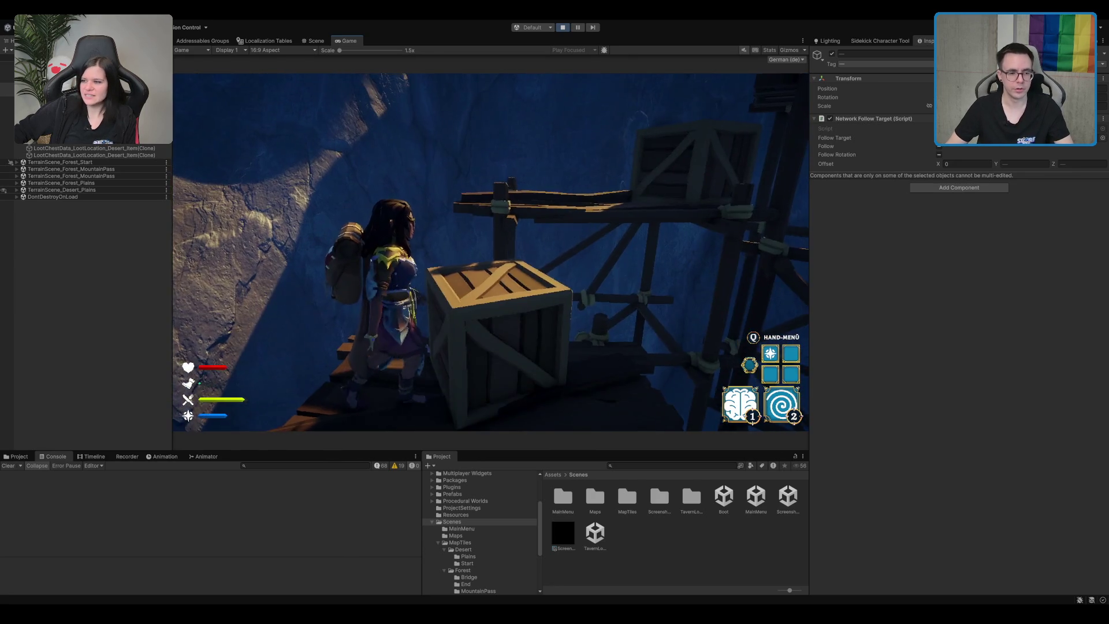
key(space)
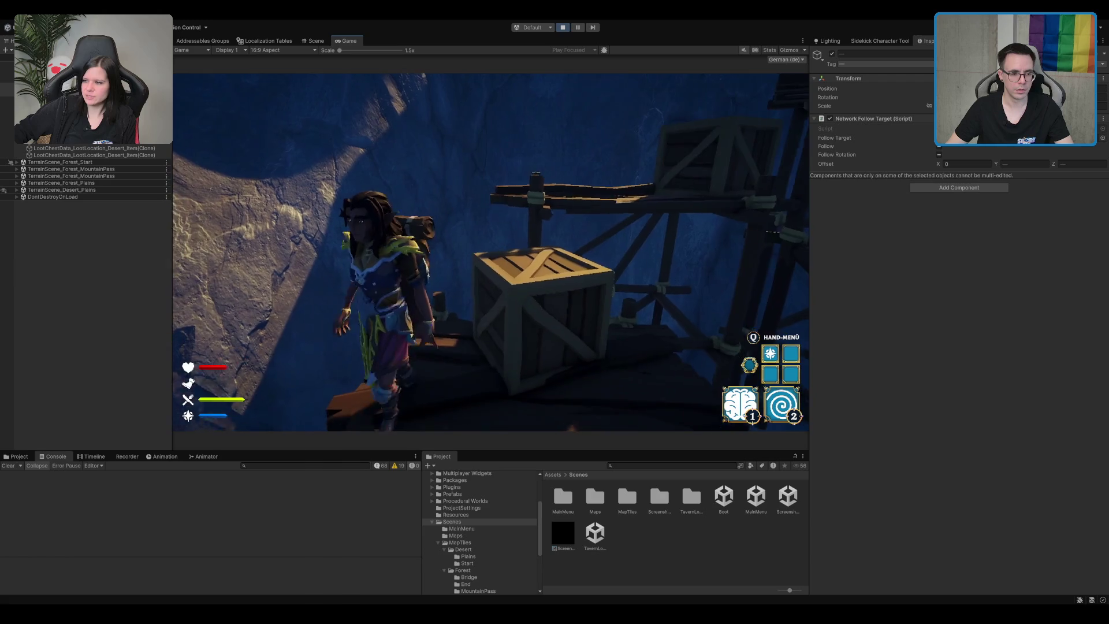
- Drag SM_Prop_Crate_Wood_02 up and right on the scaffolding, then return to the Game view
key(d)
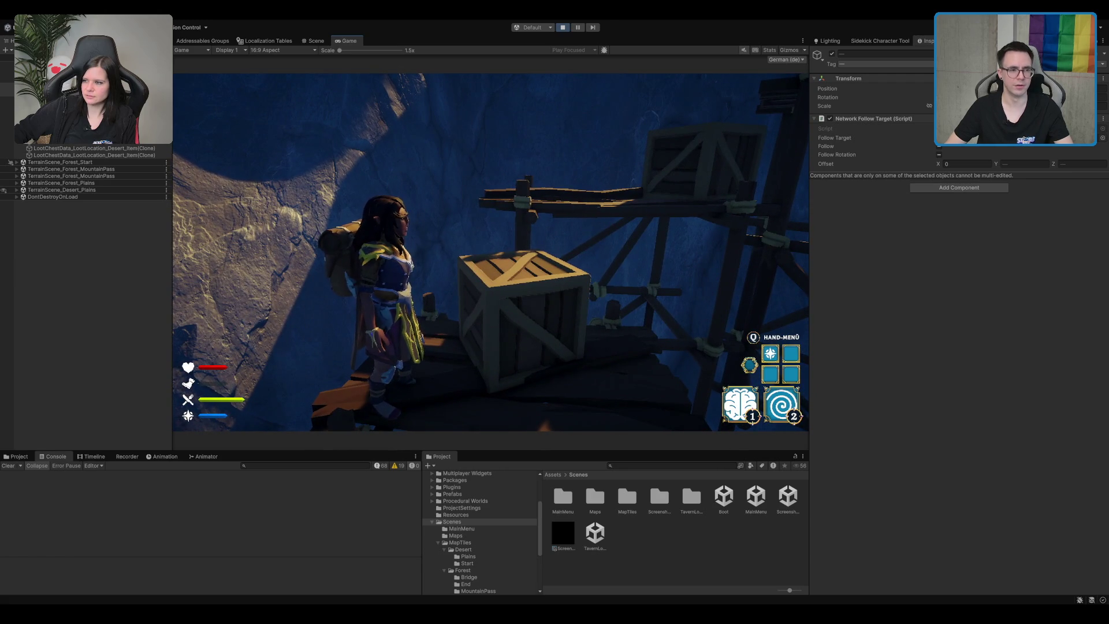
click(316, 40)
click(34, 65)
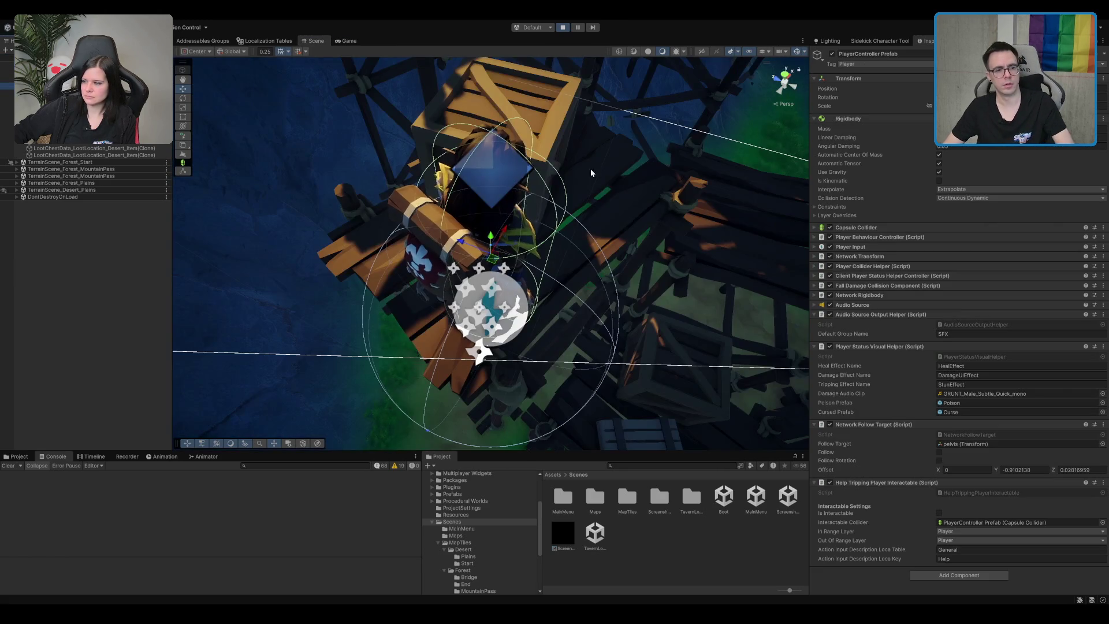
mouse_move(590, 168)
mouse_down()
mouse_move(518, 129)
mouse_move(551, 179)
mouse_move(500, 252)
mouse_up()
click(474, 257)
mouse_move(416, 278)
mouse_down()
mouse_move(471, 253)
mouse_move(477, 232)
mouse_up()
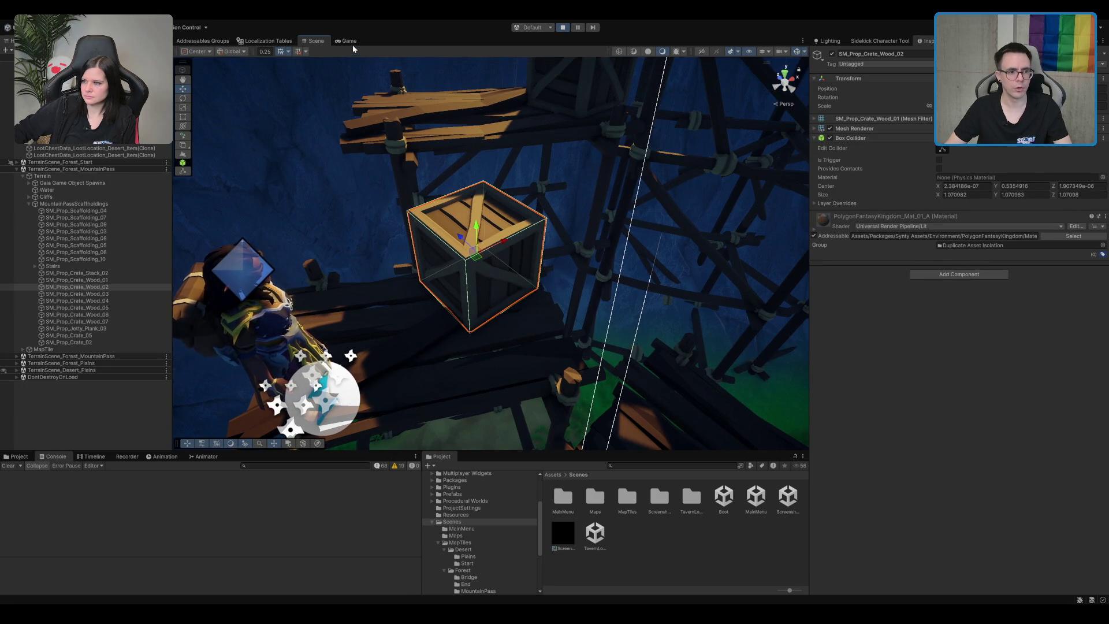
click(350, 41)
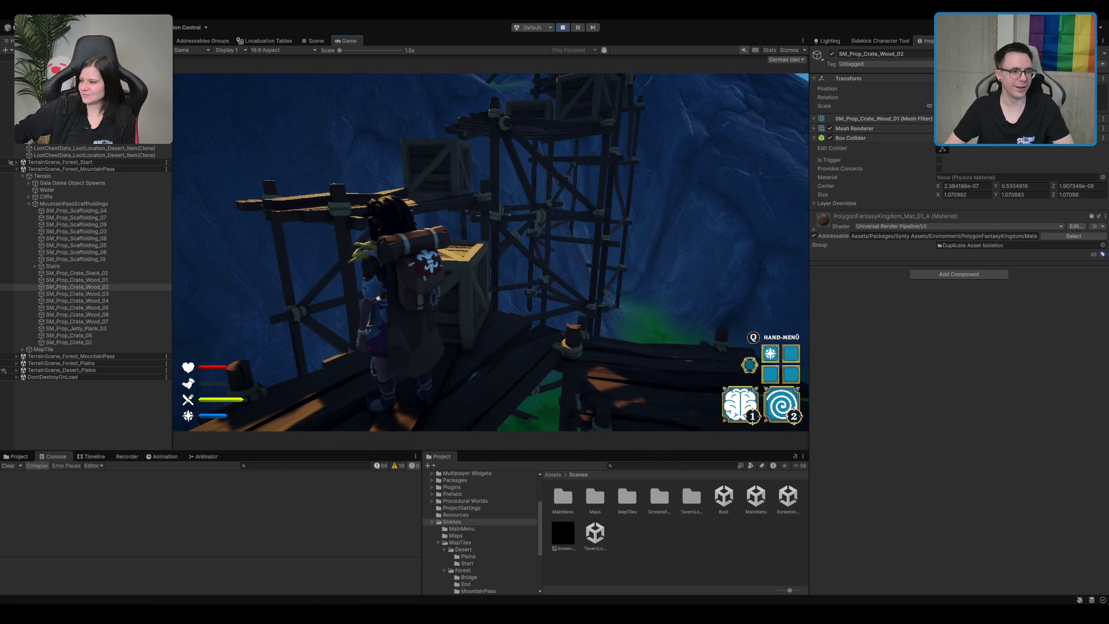
- Select SM_Prop_Crate_02, duplicate it with Ctrl+D, and place the copy on the scaffolding
click(316, 41)
scroll(508, 185, down, 10)
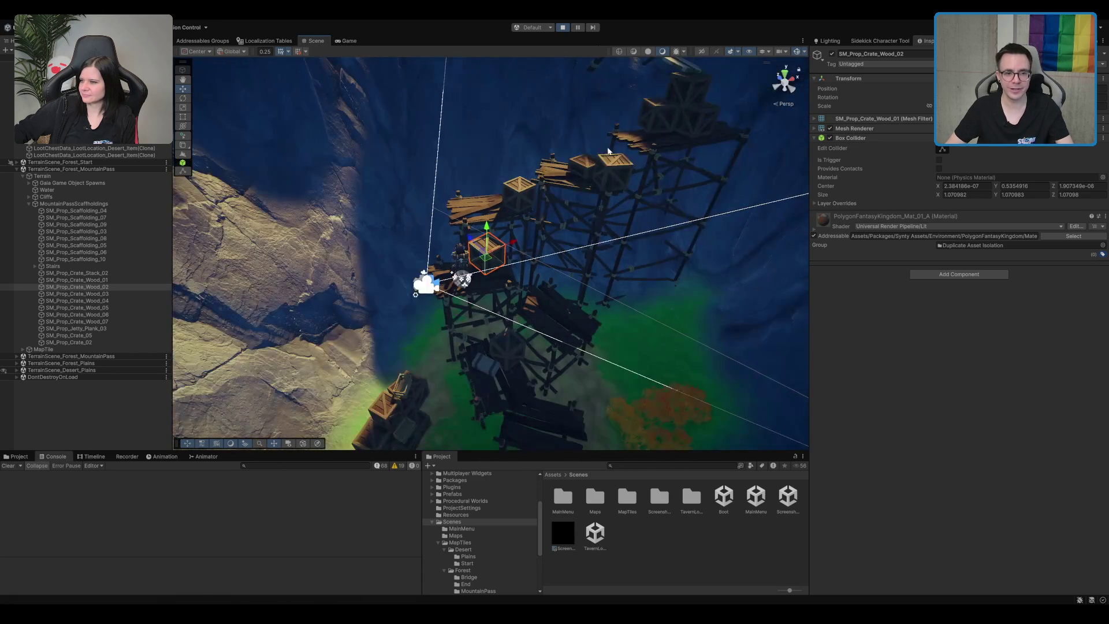
click(599, 157)
click(603, 156)
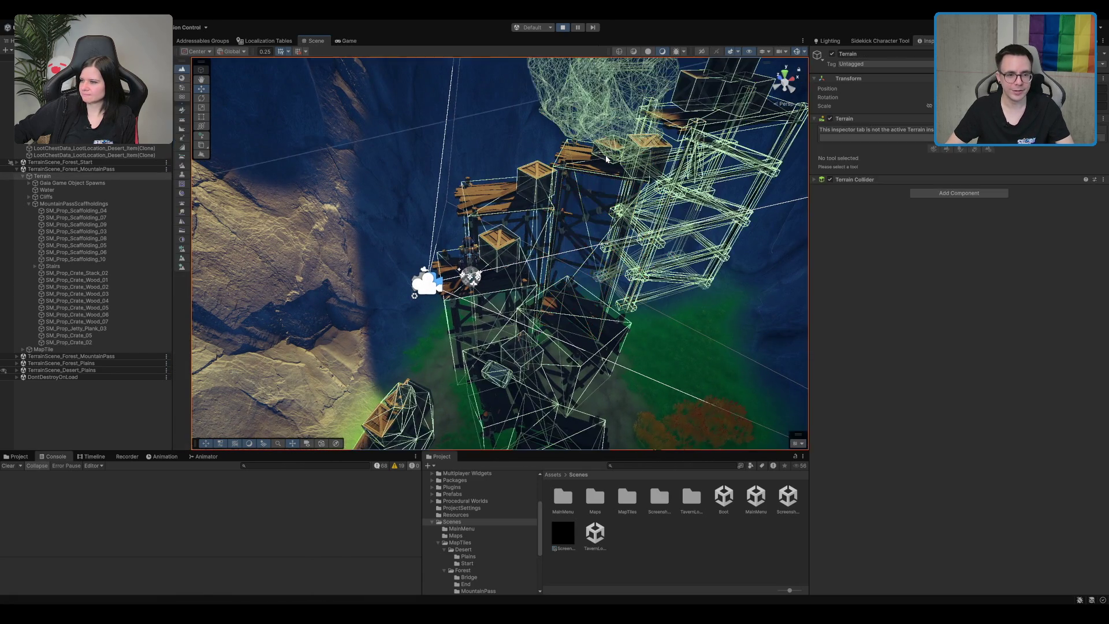
click(569, 160)
click(589, 147)
click(467, 209)
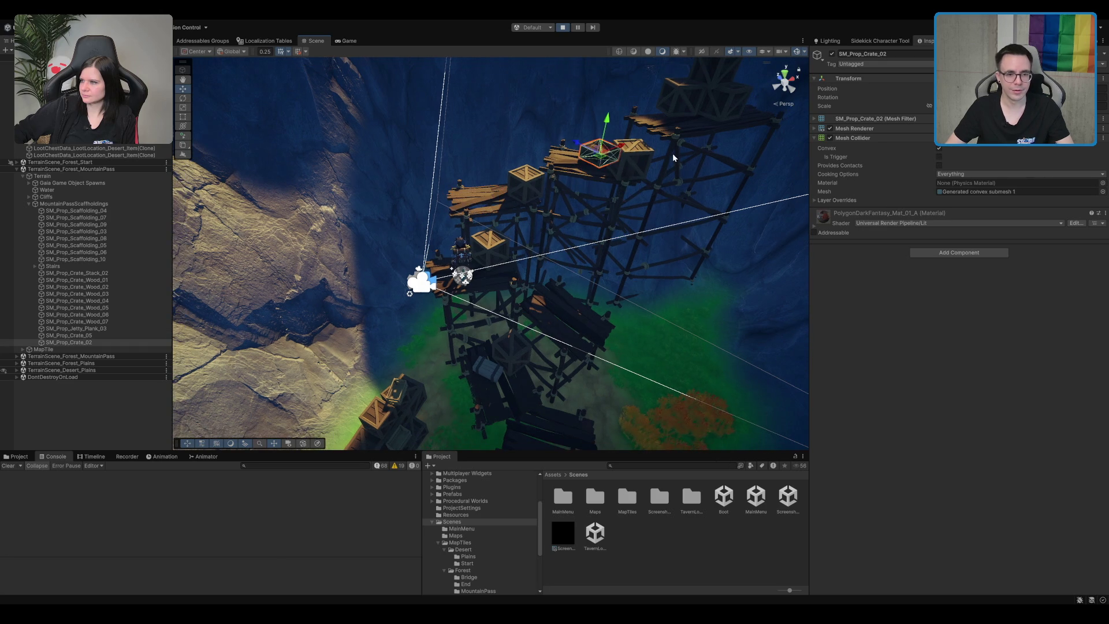
key(ctrl+d)
mouse_move(601, 156)
mouse_down()
mouse_move(543, 170)
mouse_move(468, 230)
mouse_move(455, 217)
mouse_up()
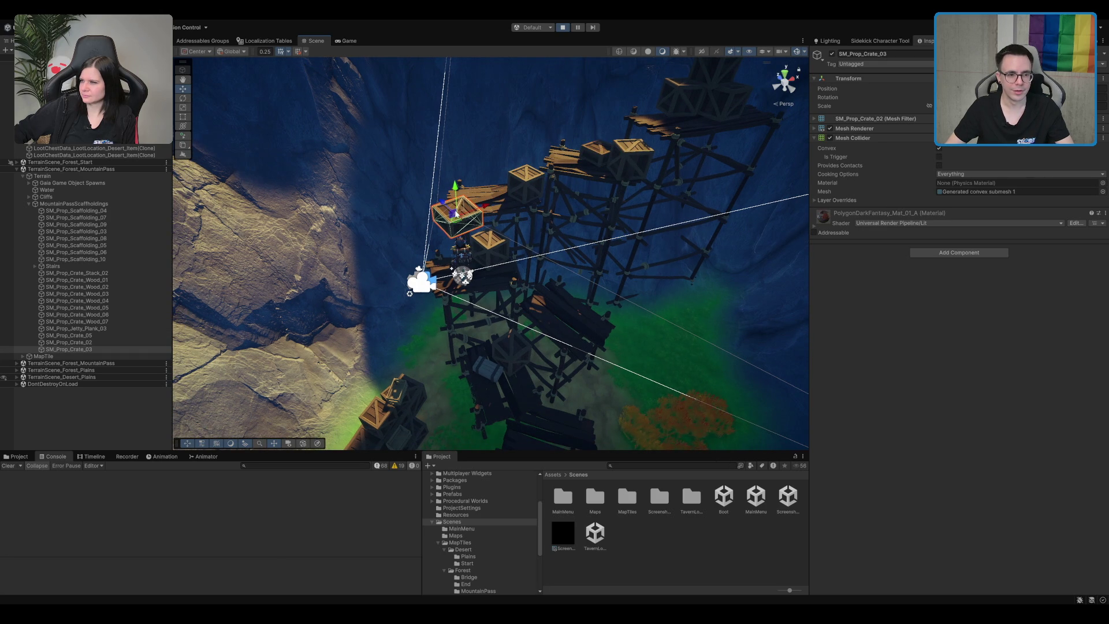
click(346, 41)
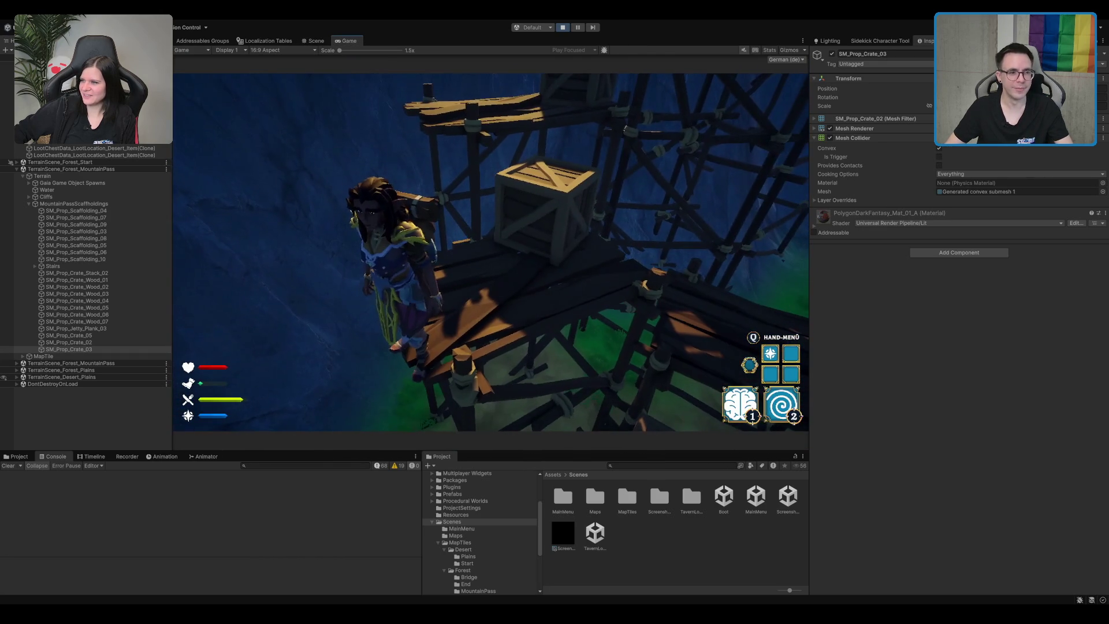
- Move the copied crate beside the other crate, then return to the running game
click(318, 41)
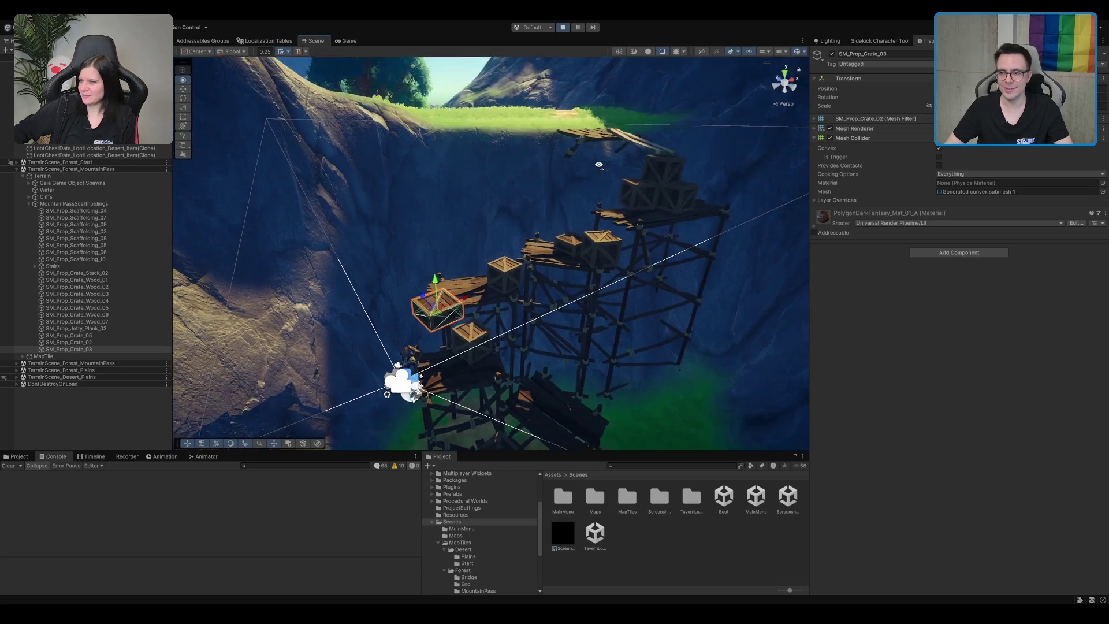
key(f)
mouse_move(459, 264)
mouse_down()
mouse_move(538, 371)
mouse_move(541, 438)
mouse_move(555, 340)
mouse_up()
mouse_move(505, 428)
mouse_down()
mouse_move(474, 291)
mouse_move(474, 344)
mouse_up()
key(f)
mouse_move(510, 386)
mouse_down()
mouse_move(461, 255)
mouse_move(501, 231)
mouse_move(486, 191)
mouse_up()
key(e)
key(w)
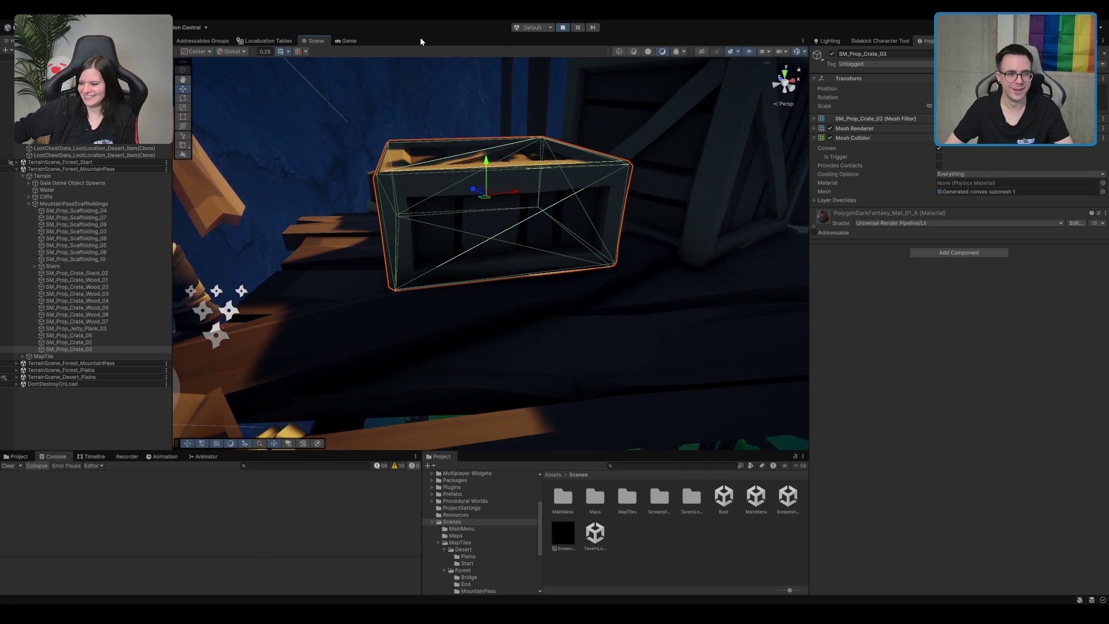
click(349, 41)
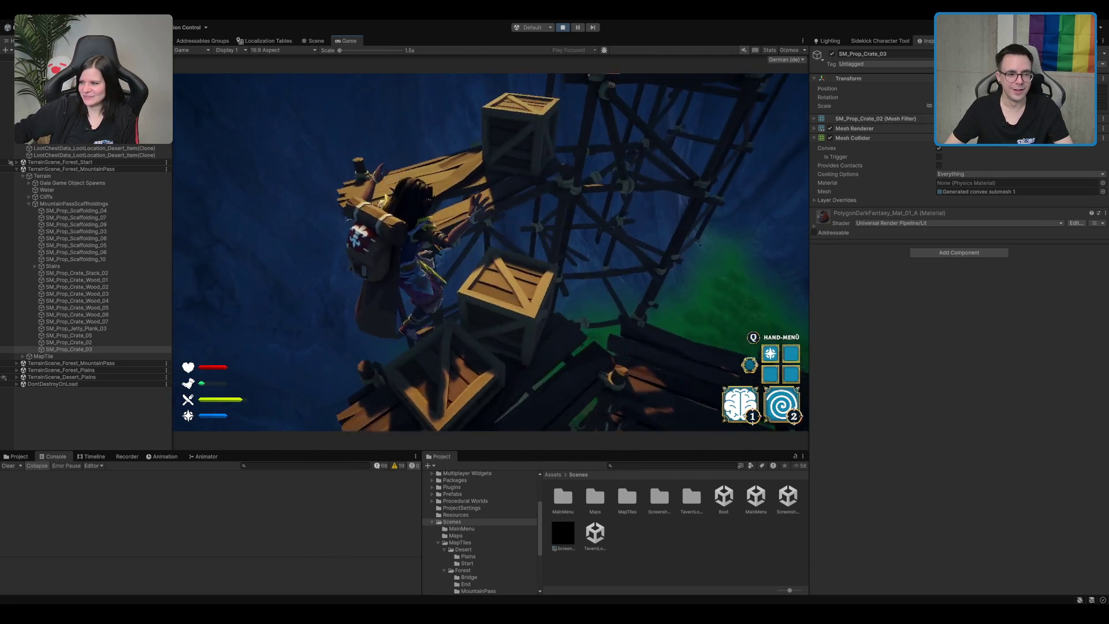
- Climb the character up the scaffolding and crate, then walk along the plank toward its edge
key(w)
key(w)
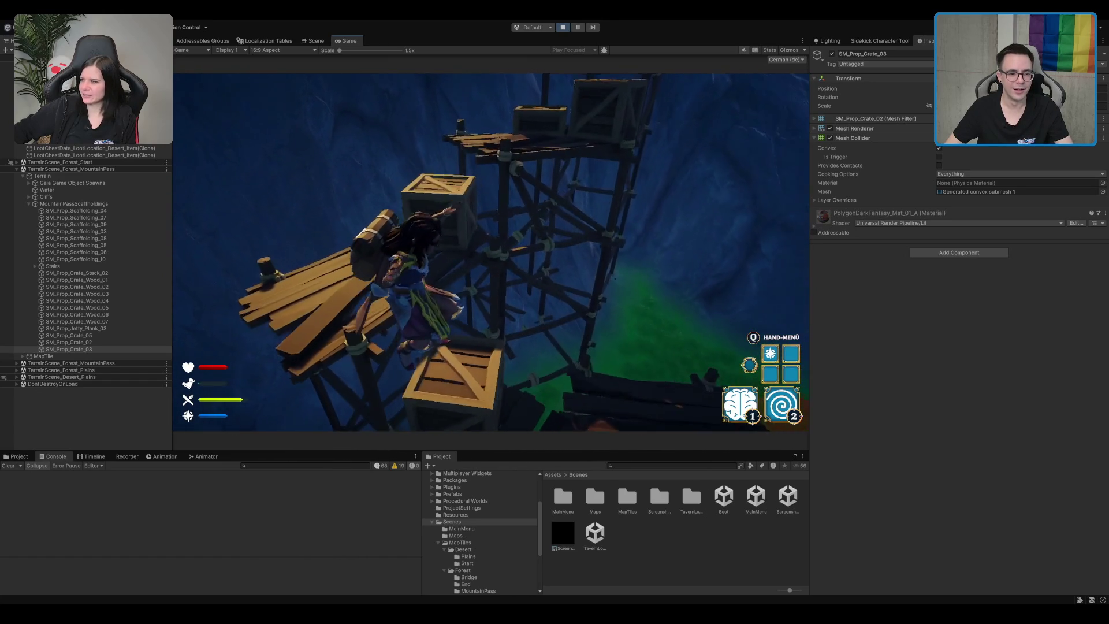
key(w)
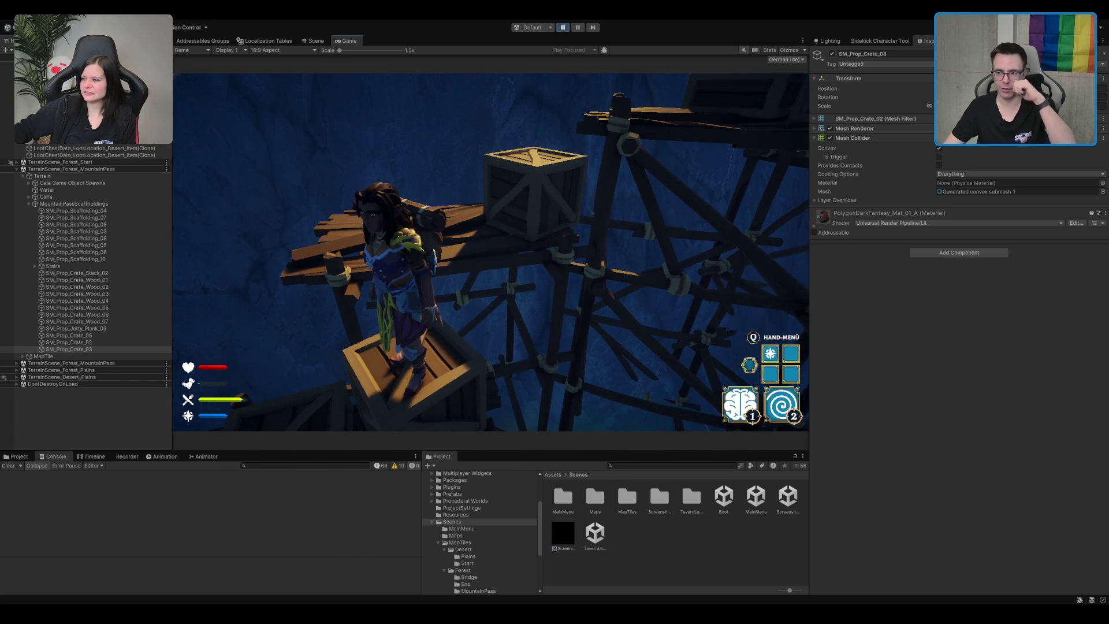
key(w)
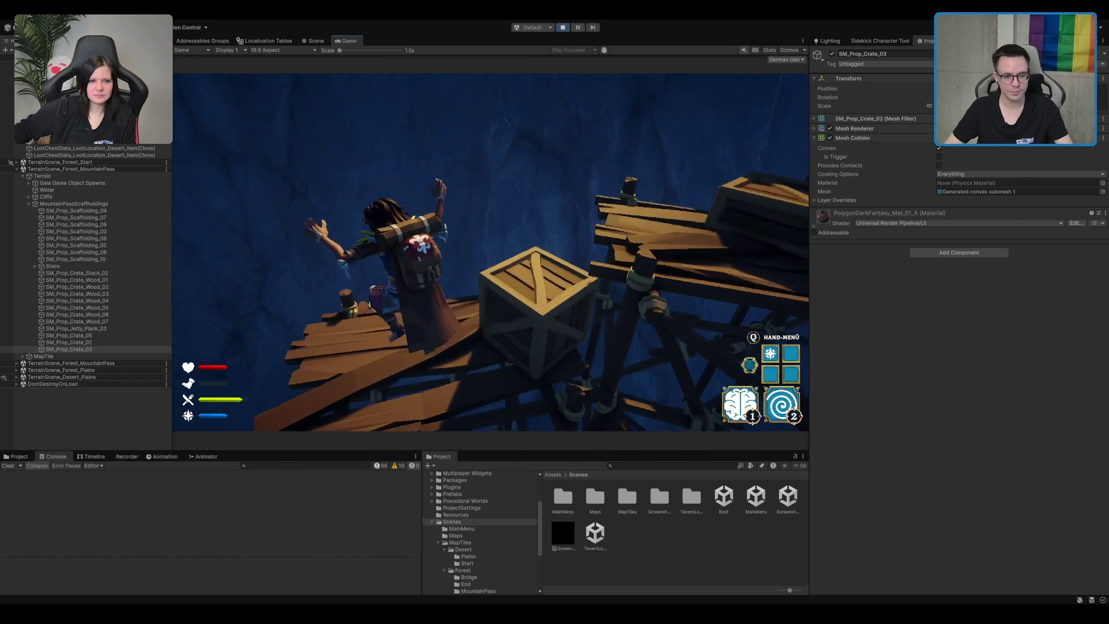
key(w)
key(s)
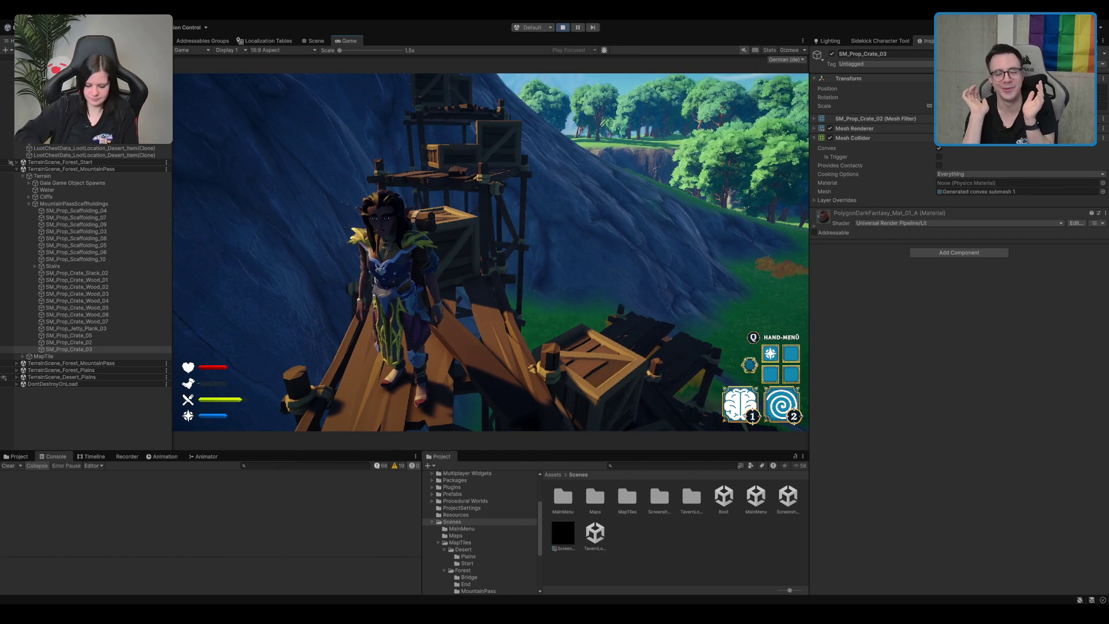
key(a)
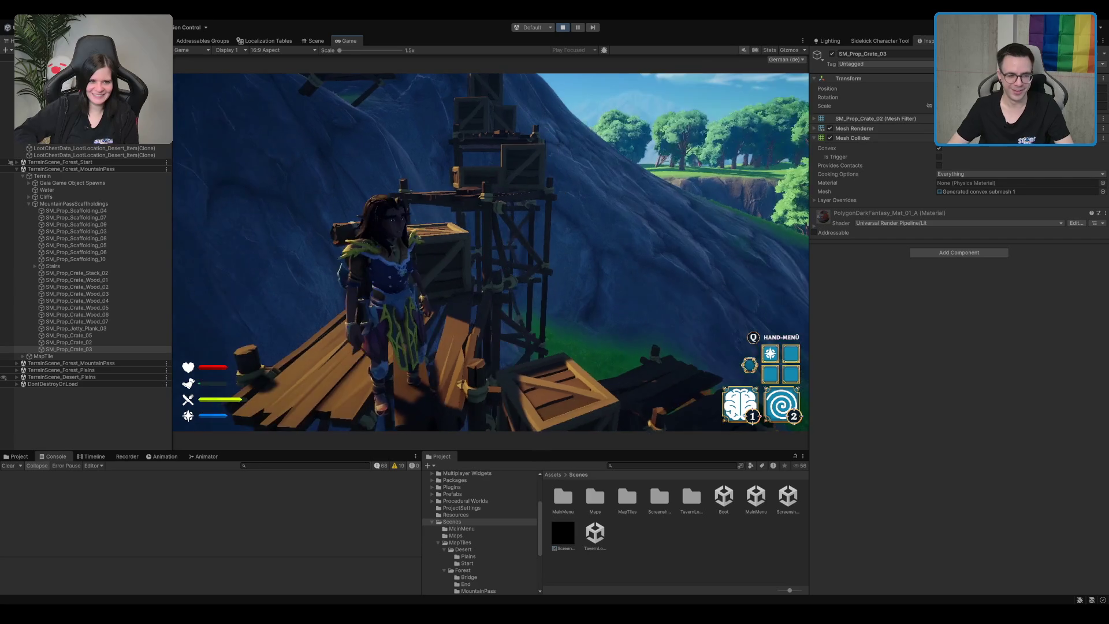
key(w)
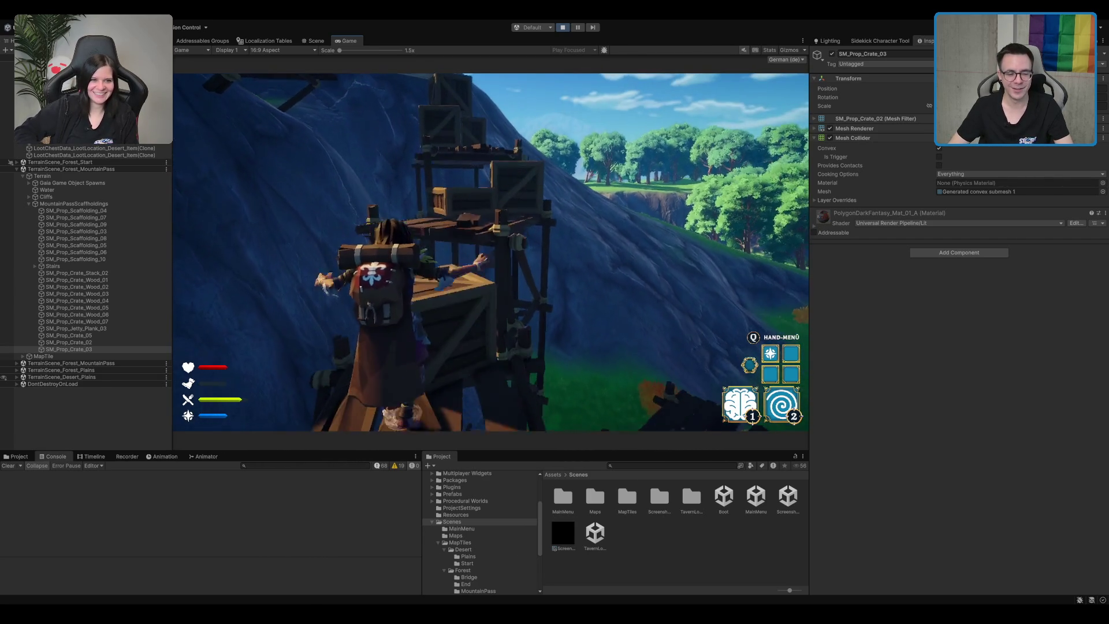
key(s)
key(s)
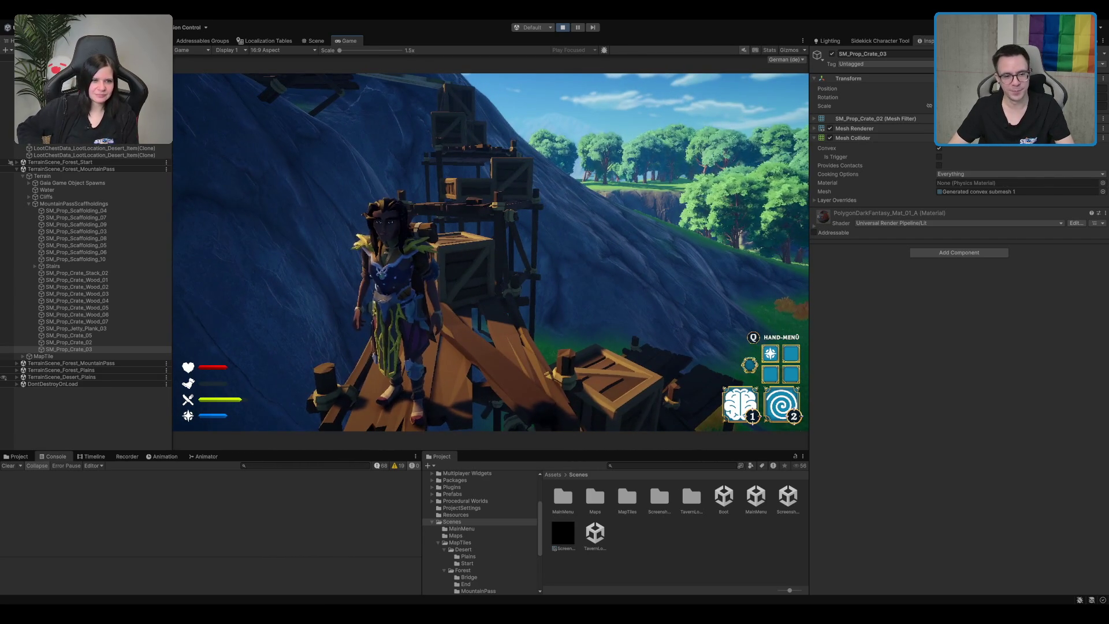
key(w)
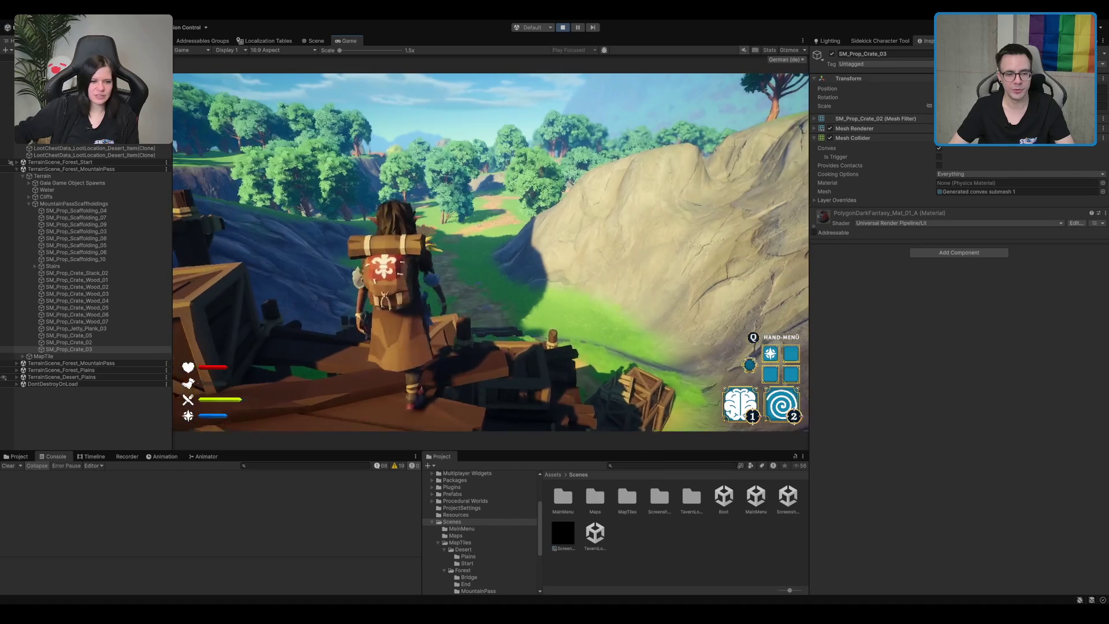
key(w)
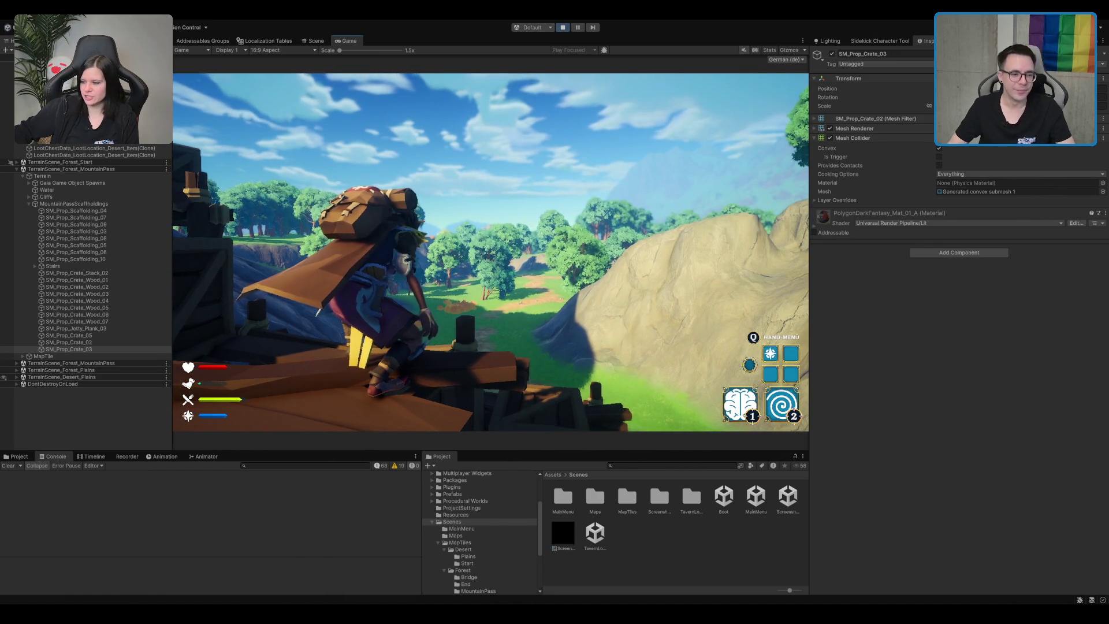
- Climb back onto the crate platform and jump off, steering in mid-air to test air control
key(a)
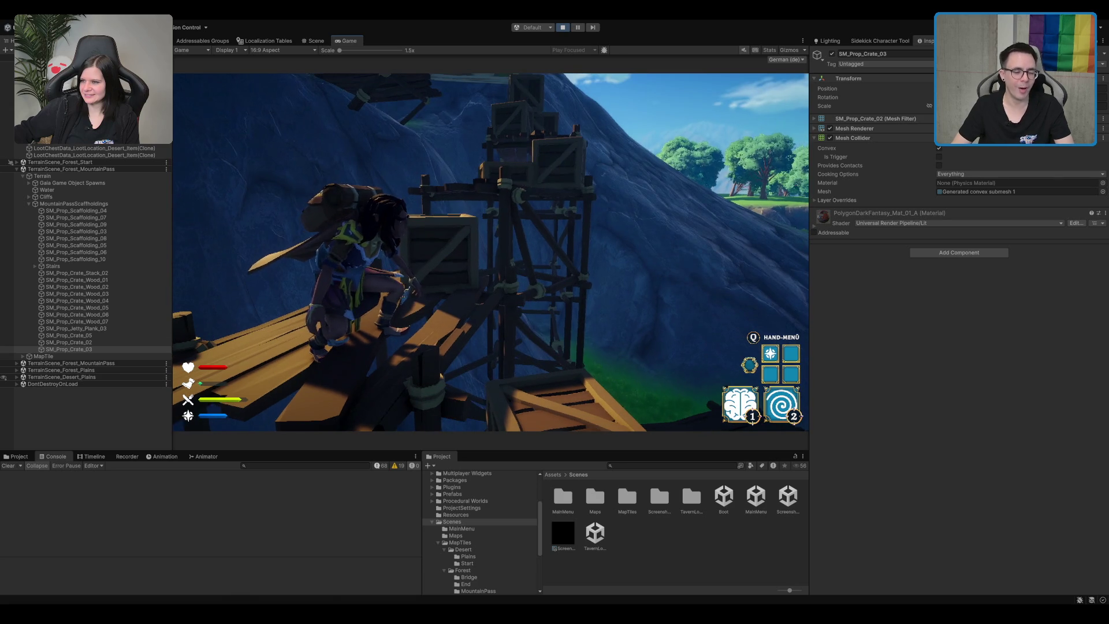
key(w)
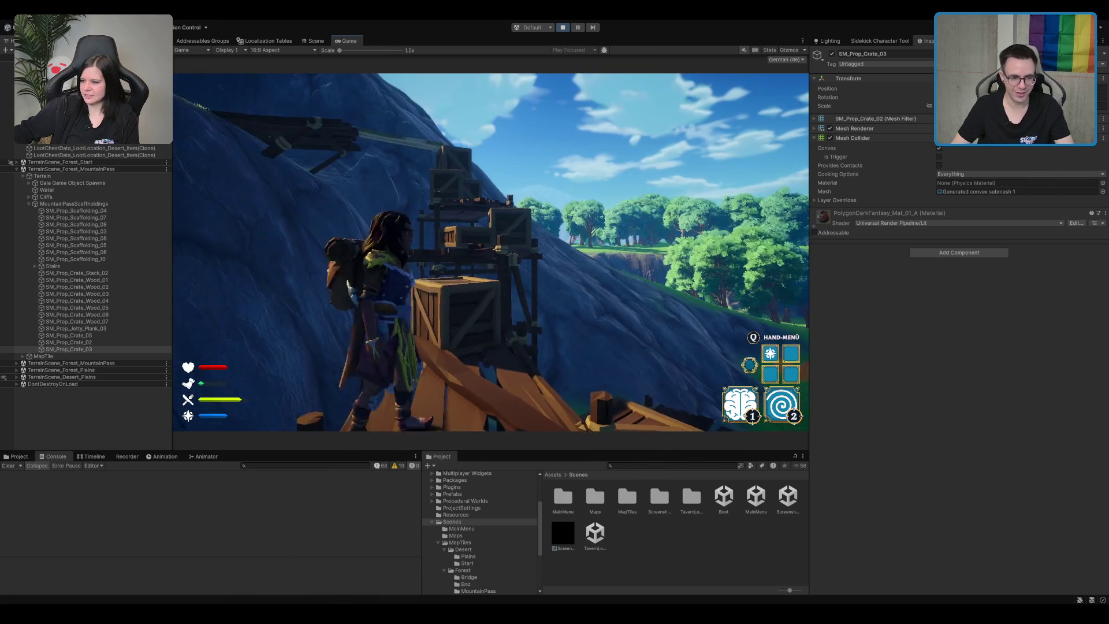
key(w)
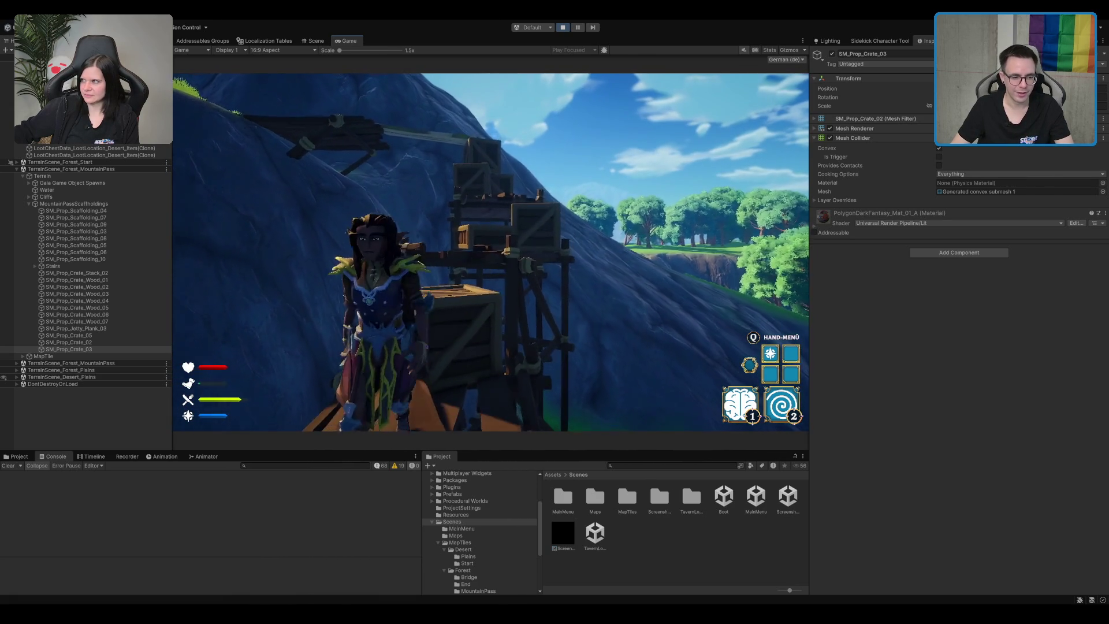
key(w)
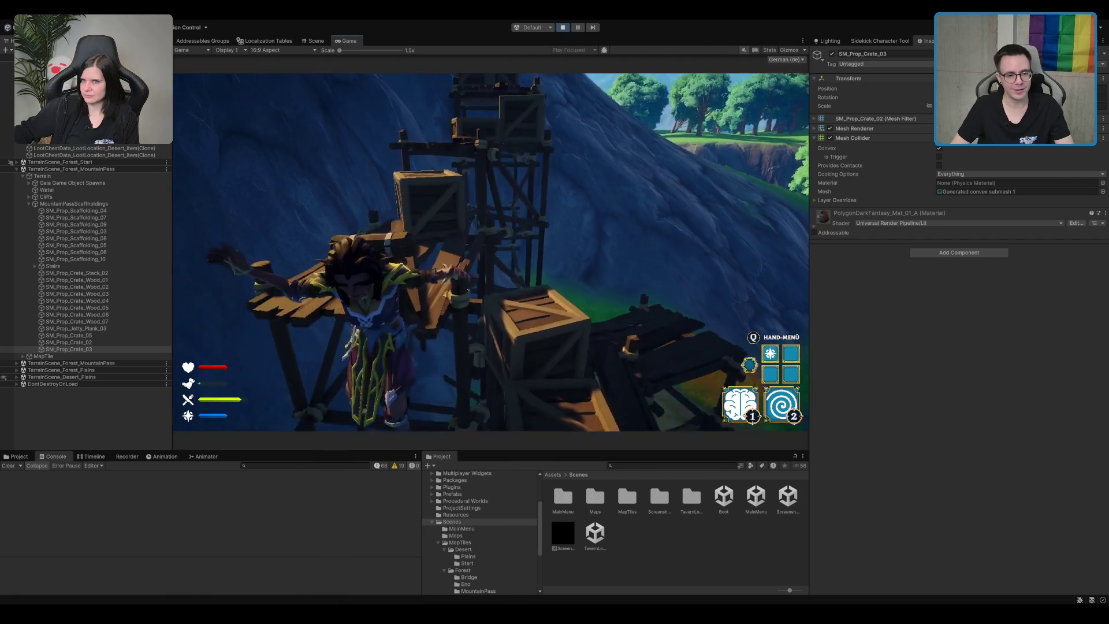
key(space)
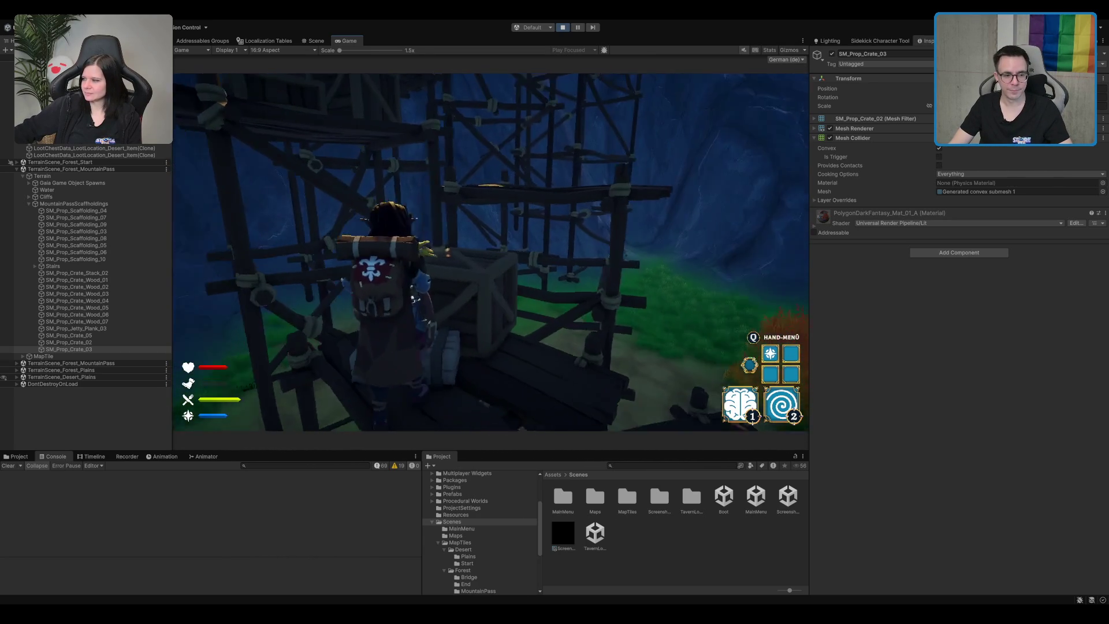
- Teleport with ability 2, fire the beam at the crates, then stop Play mode
key(2)
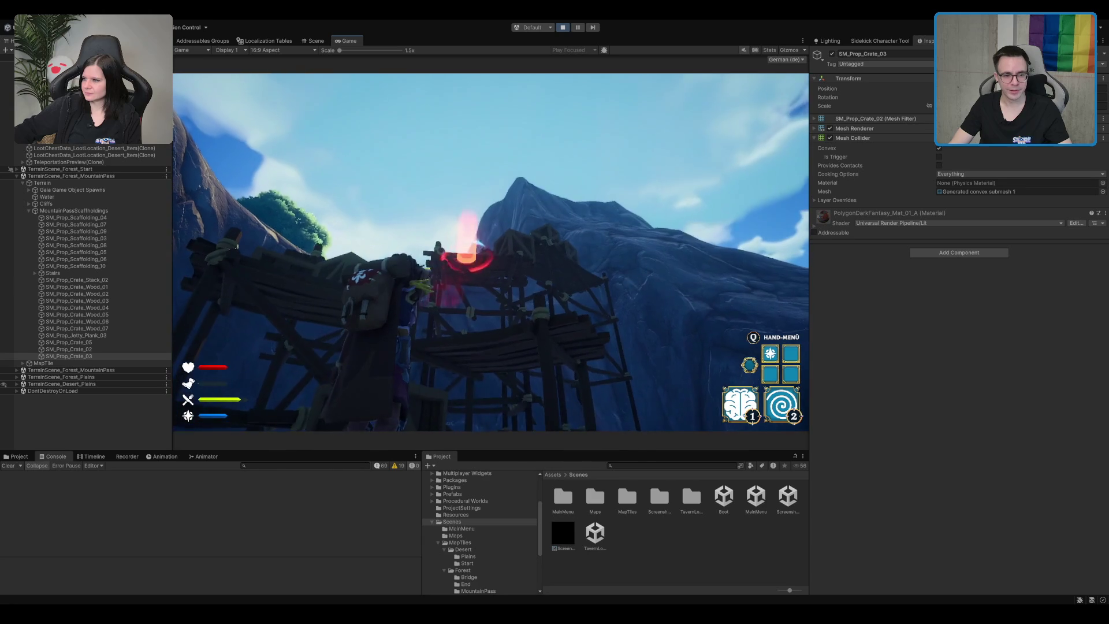
key(2)
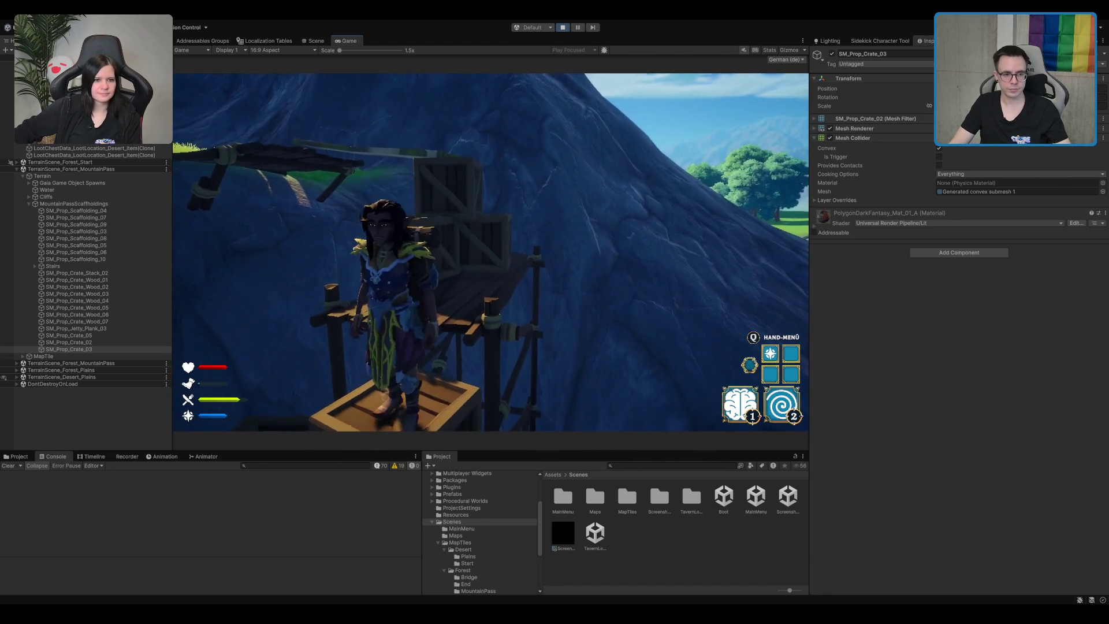
key(2)
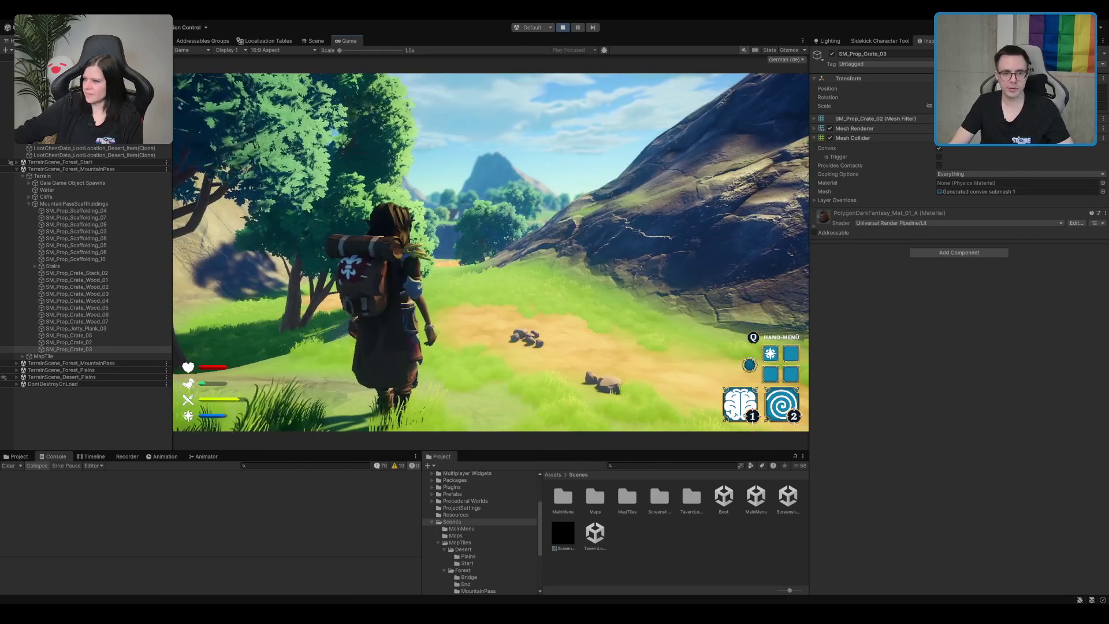
click(562, 27)
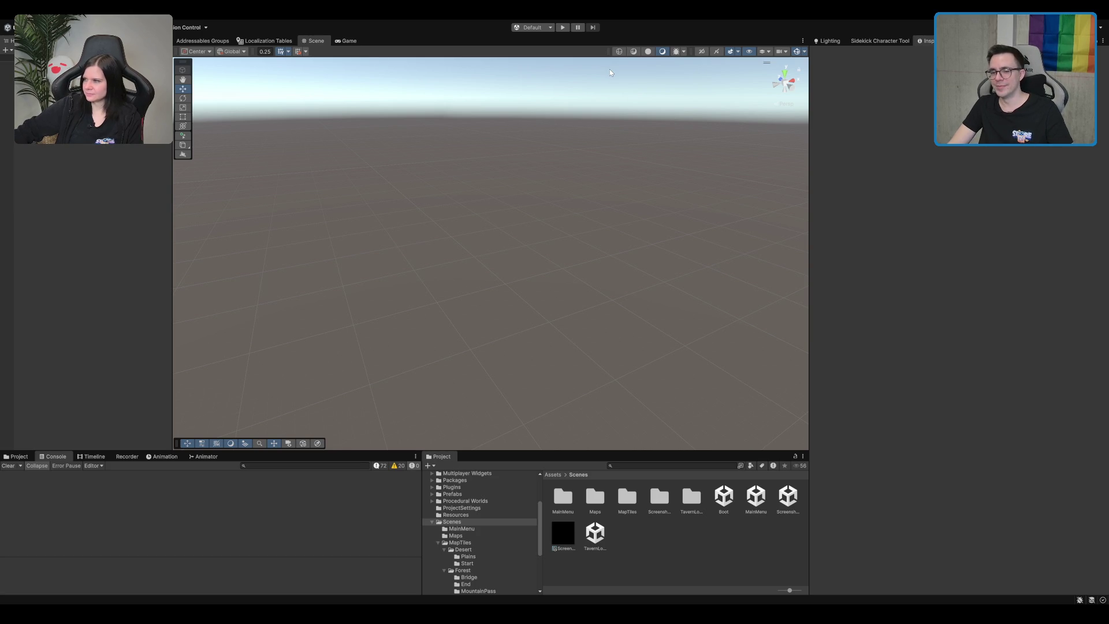
- Collapse the Scenes folder in the Project tree, then switch to MoveBehaviour.cs in the code editor
double_click(475, 521)
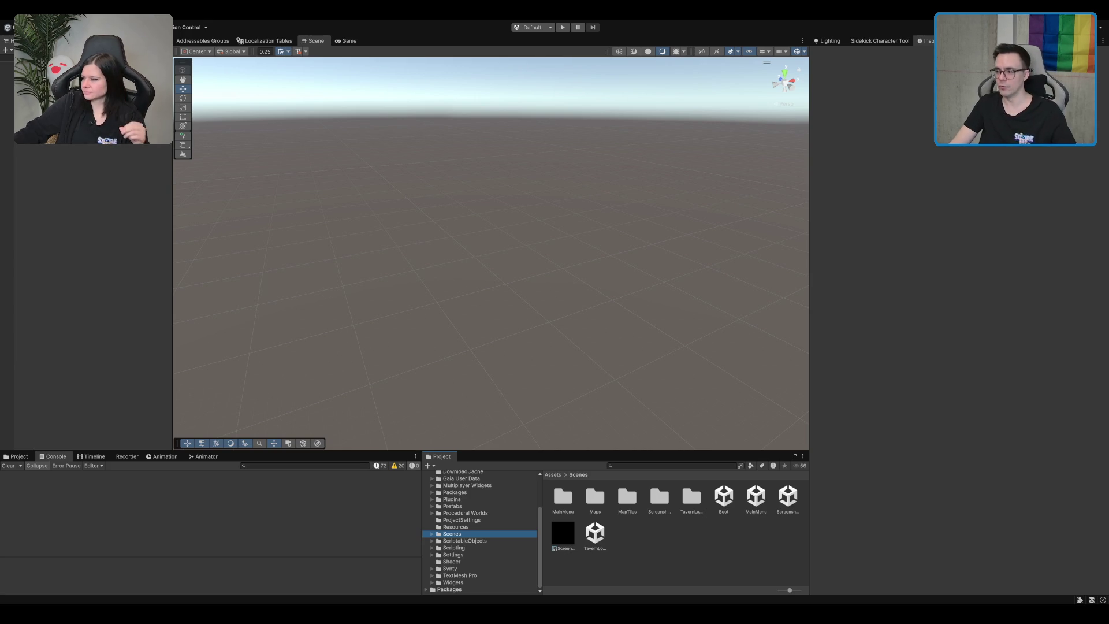
key(alt+Tab)
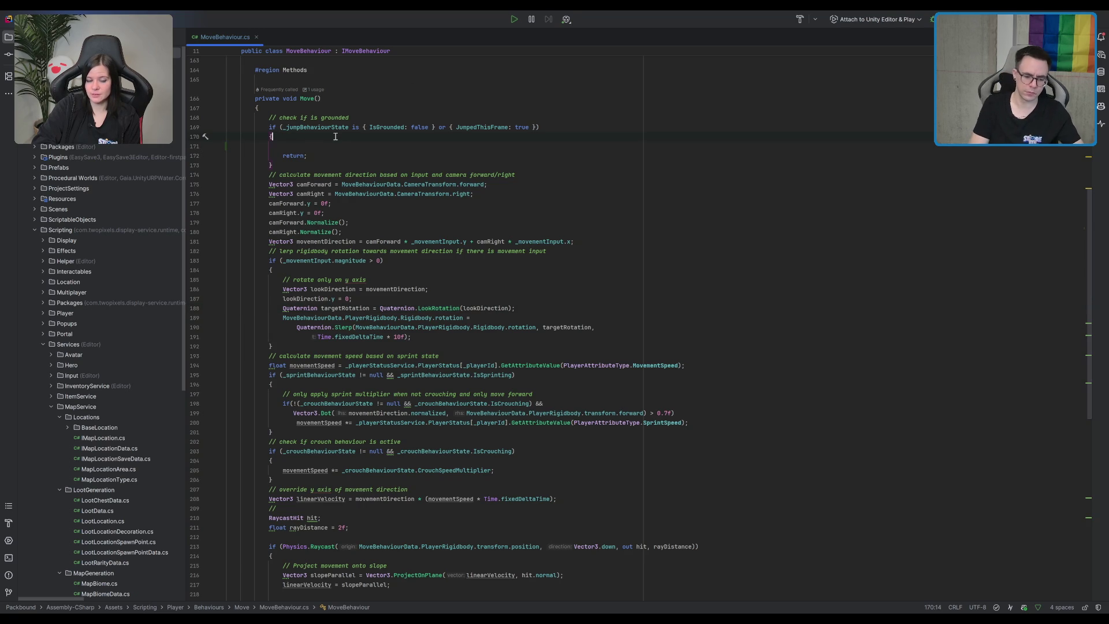
- Type and then delete a draft '// move in' comment inside the grounded check
text(//)
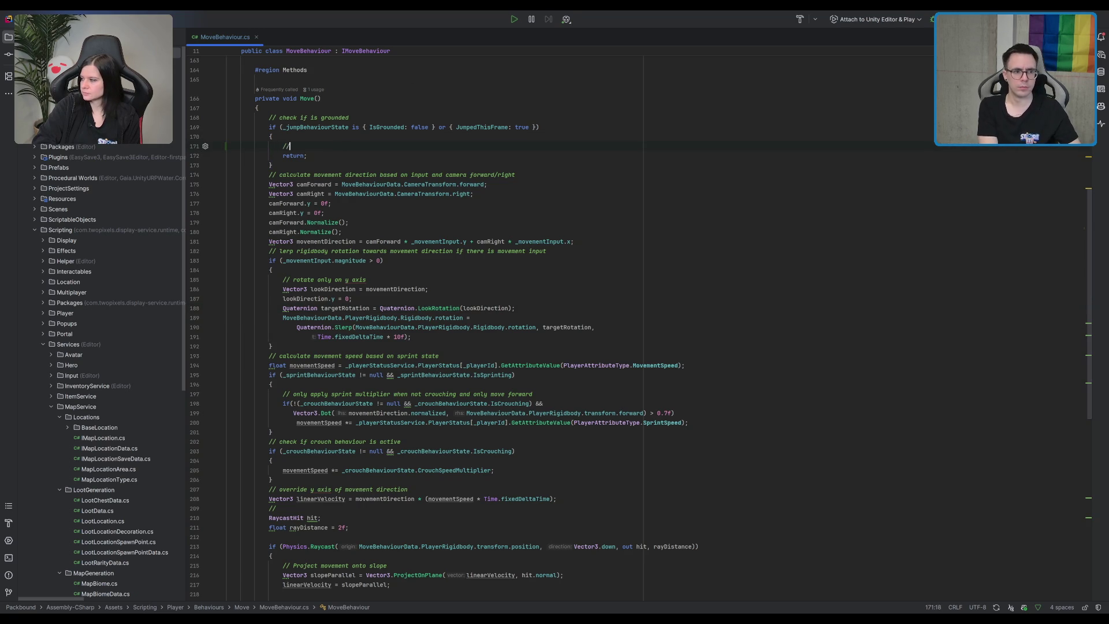
text( move in)
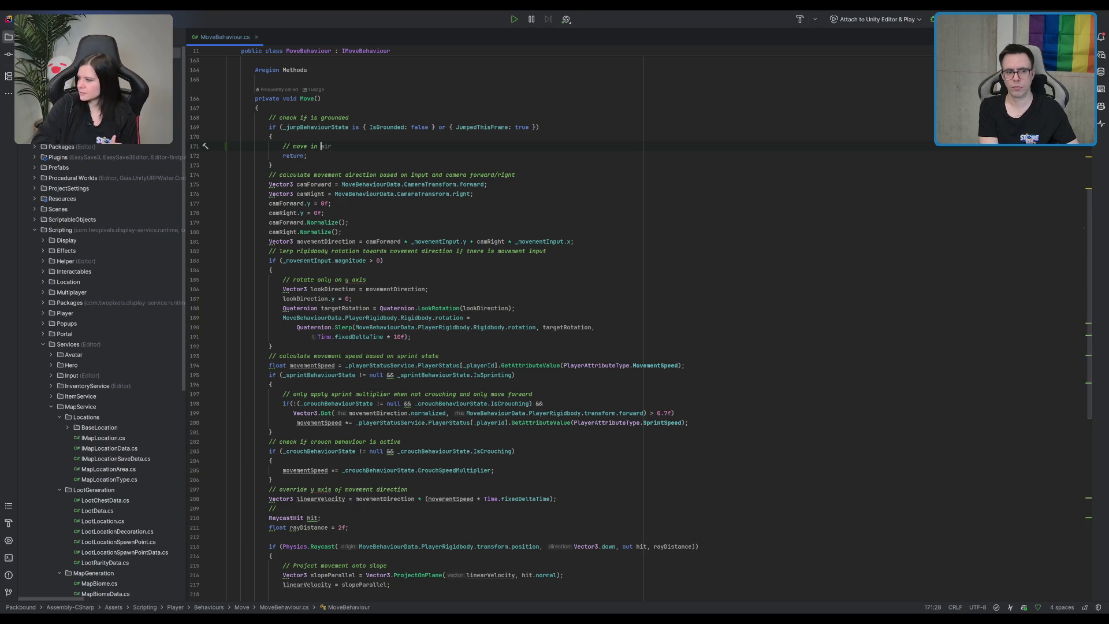
click(317, 146)
key(ctrl+Delete)
key(ctrl+BackSpace)
key(ctrl+BackSpace)
key(ctrl+BackSpace)
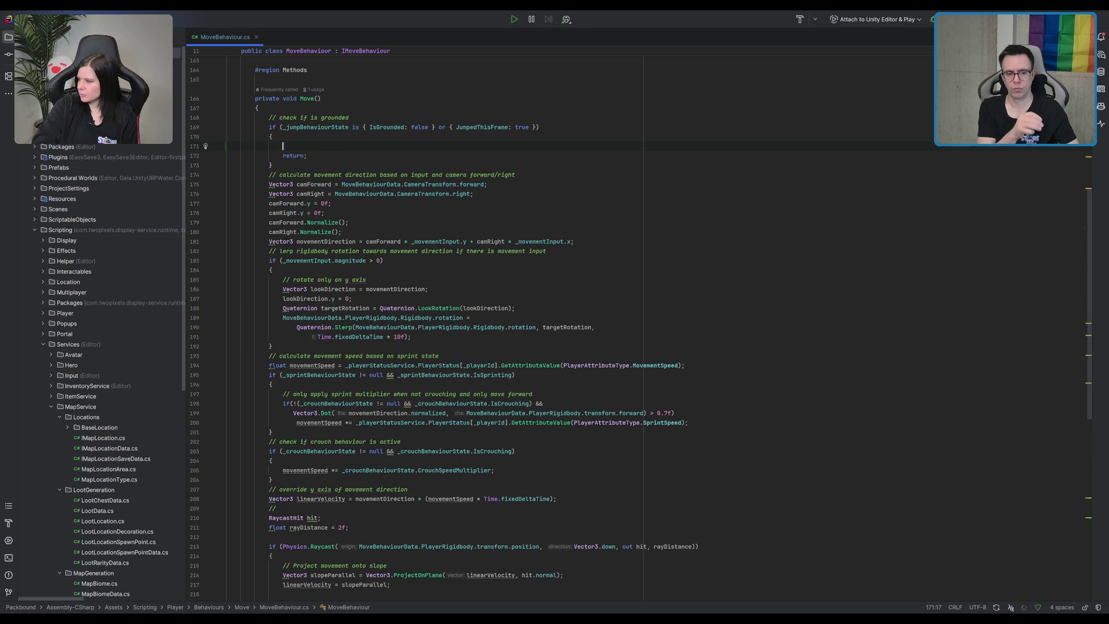
key(ctrl+BackSpace)
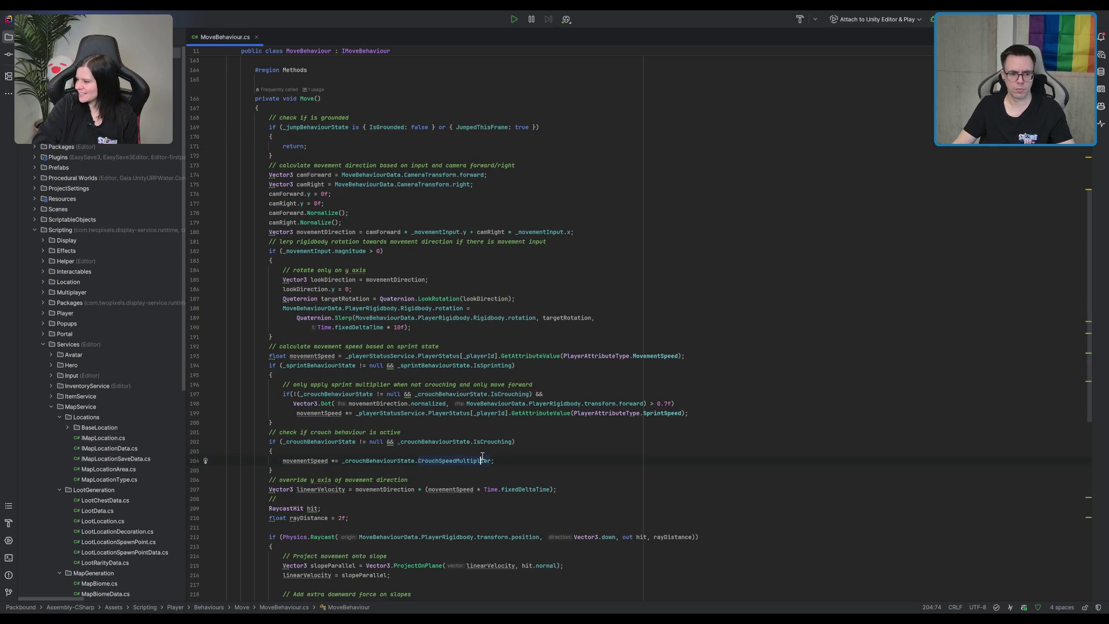
- Fold the crouch, sprint and Physics.Raycast slope blocks in Move()
click(414, 454)
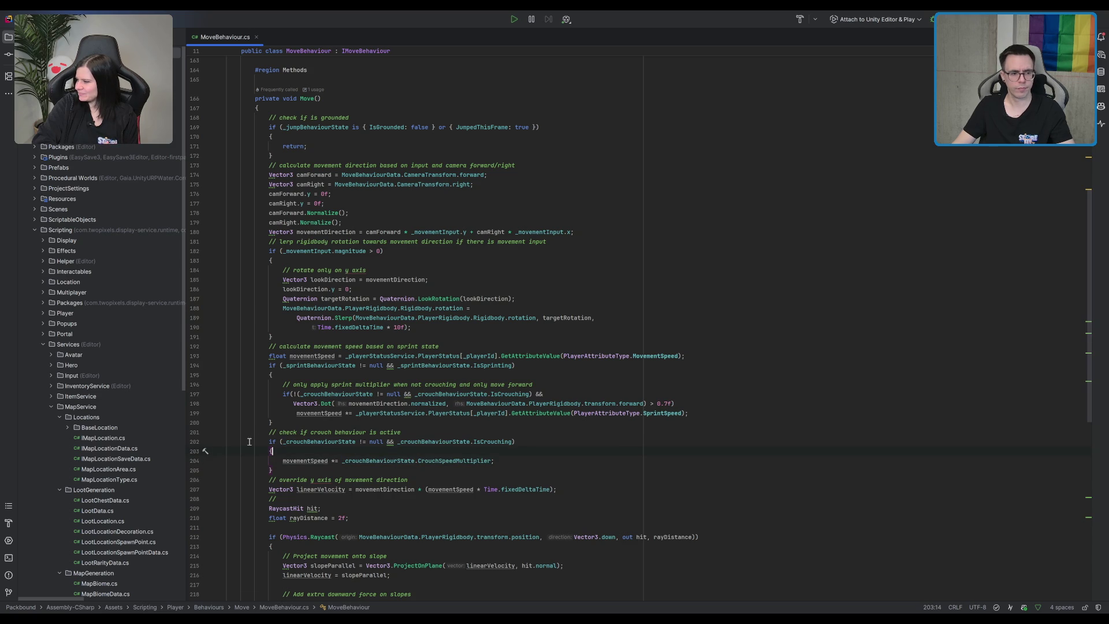
click(220, 451)
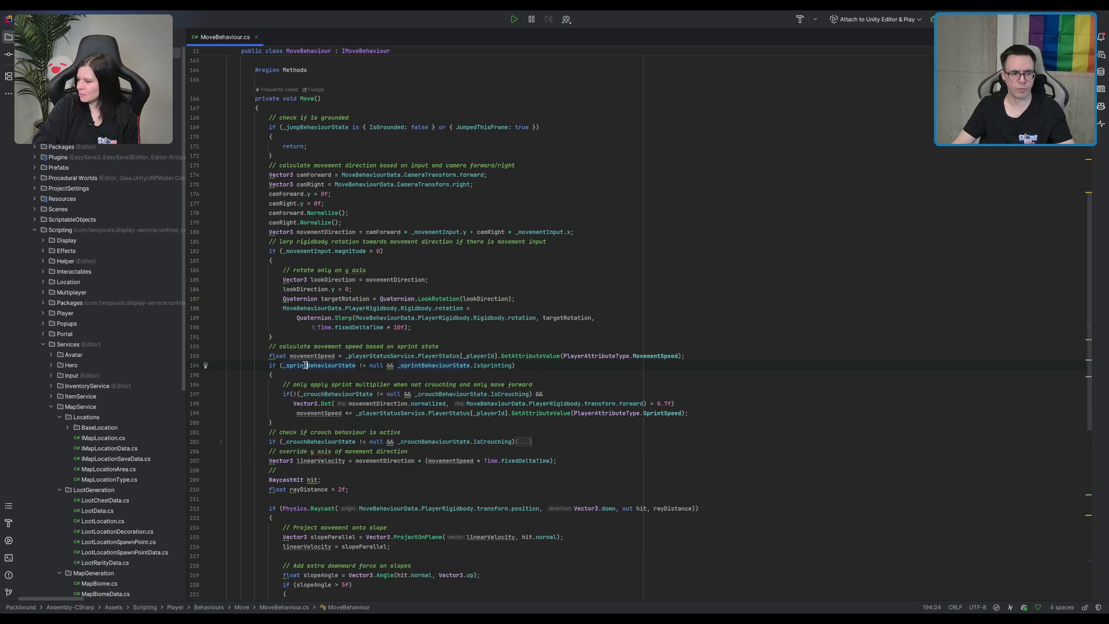
click(221, 365)
click(771, 383)
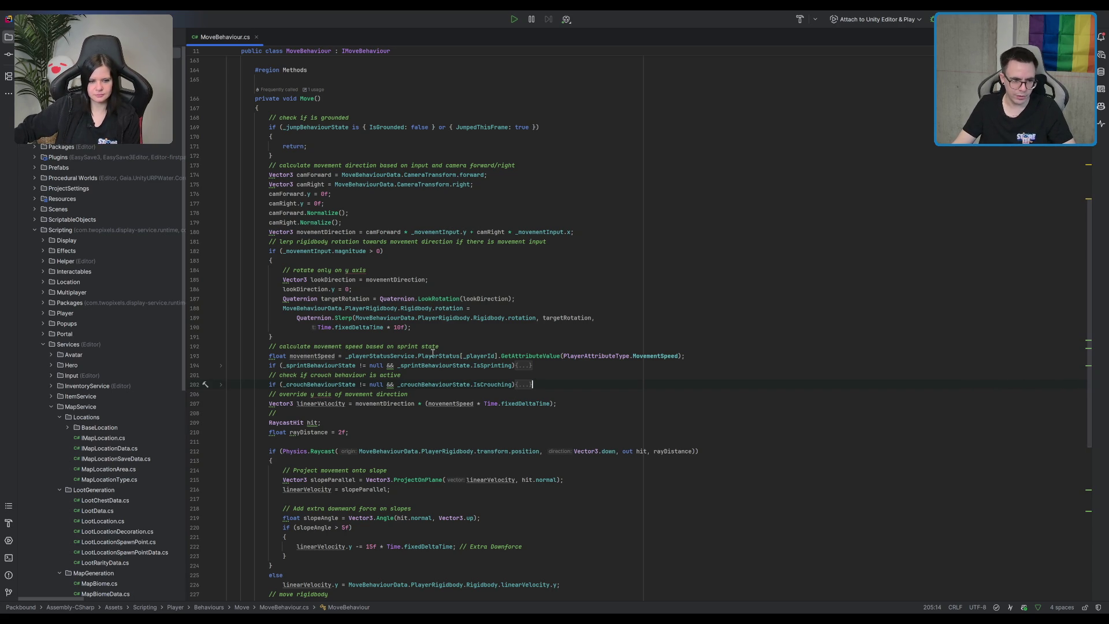
scroll(406, 385, down, 3)
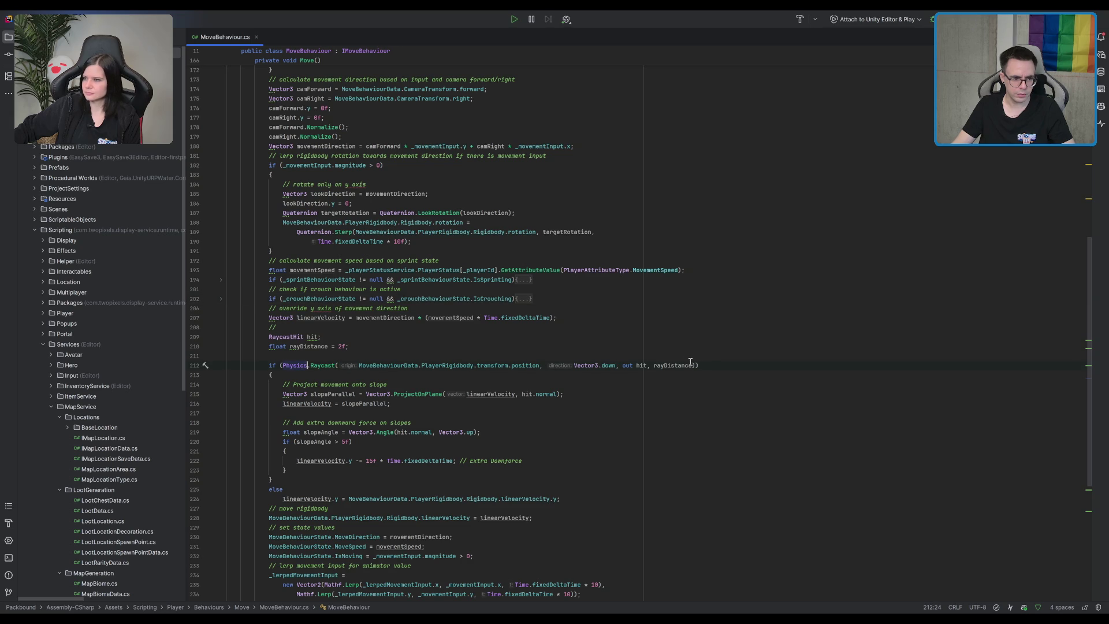
scroll(679, 359, down, 2)
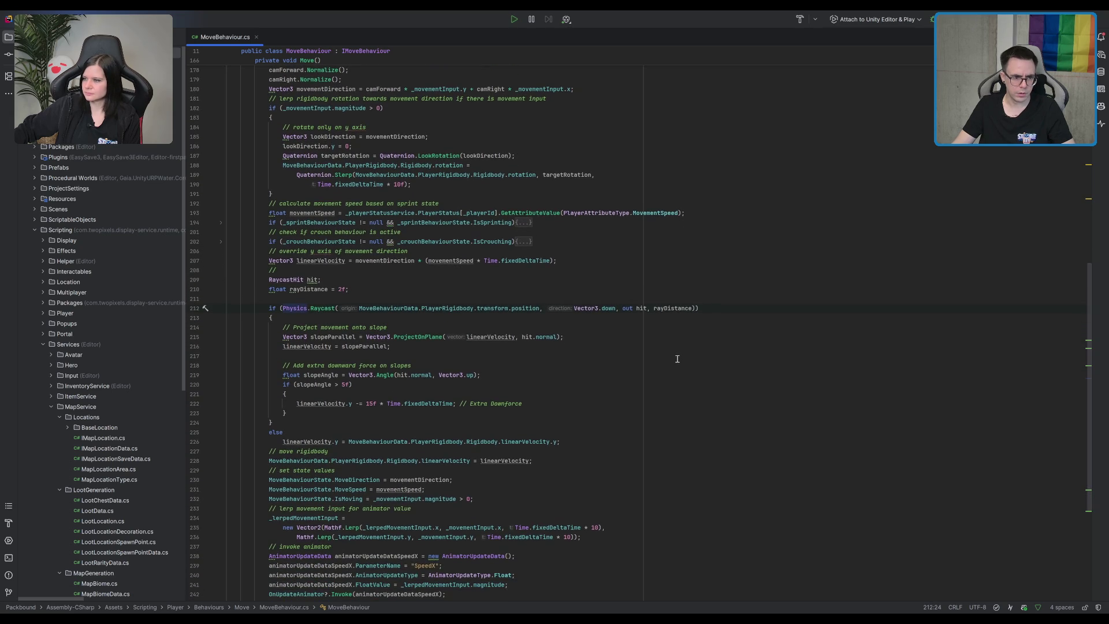
click(220, 308)
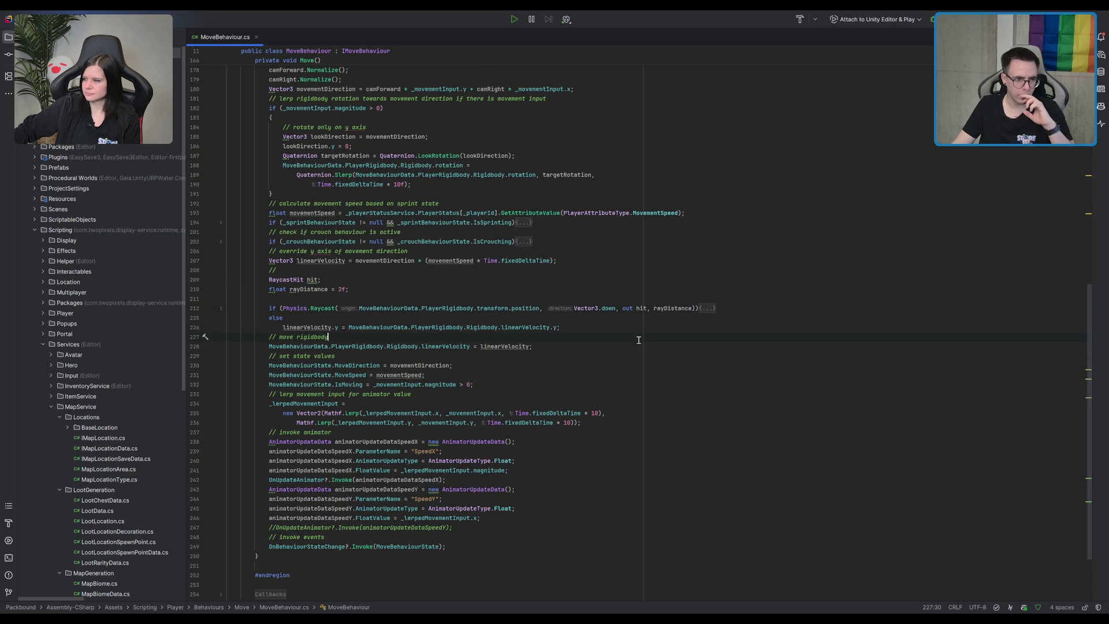
- Check the usages of _lerpedMovementInput, then return to the not-grounded early-return block
scroll(635, 339, down, 2)
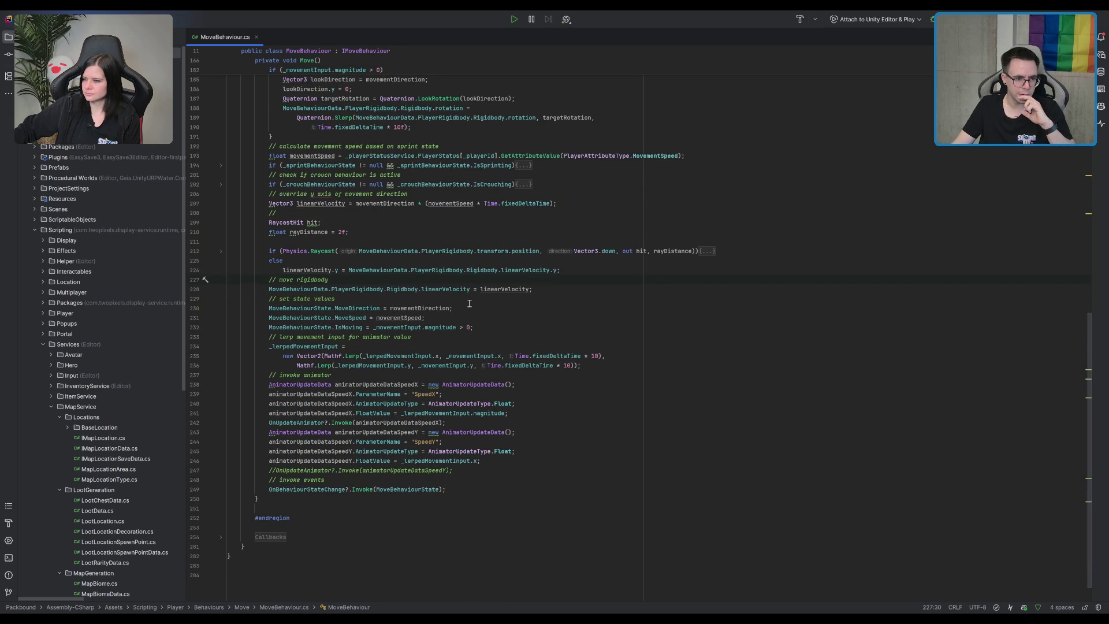
scroll(329, 339, down, 1)
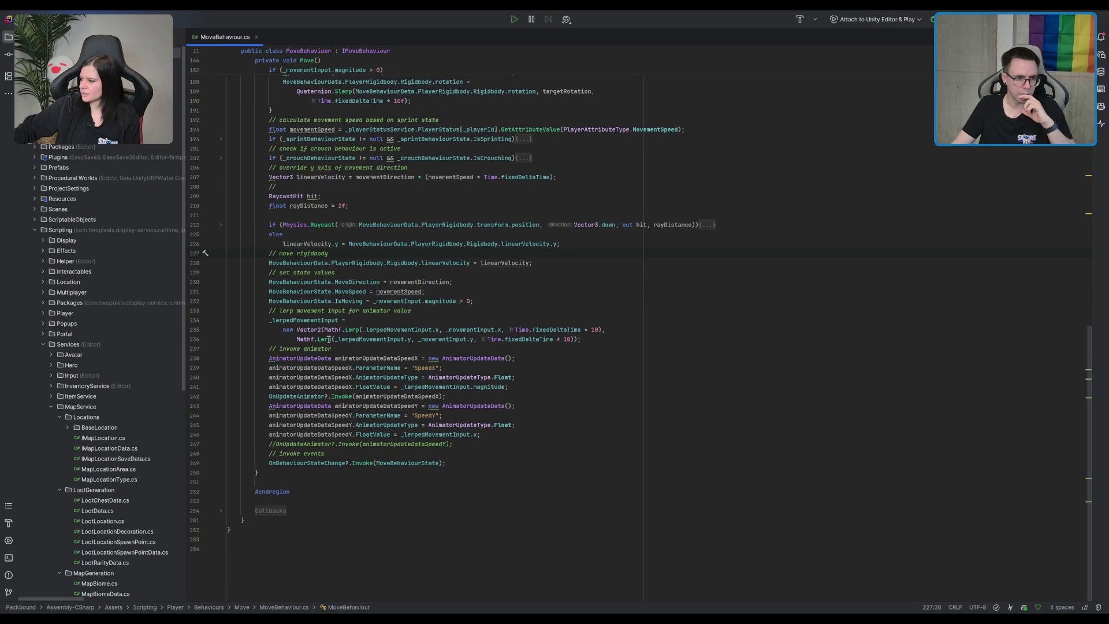
click(314, 320)
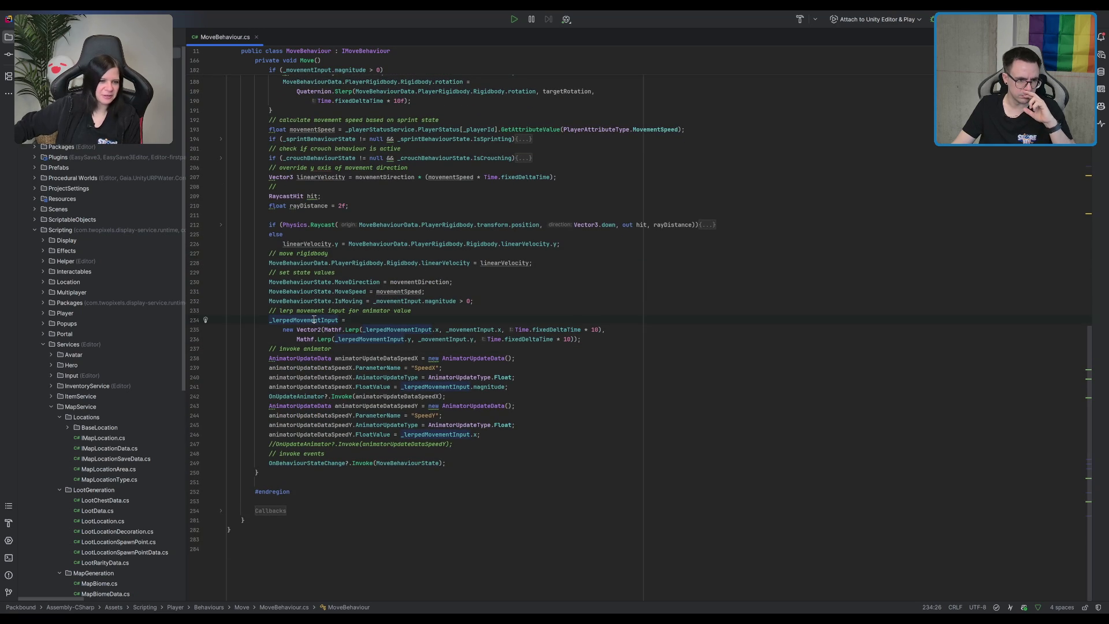
scroll(296, 289, up, 10)
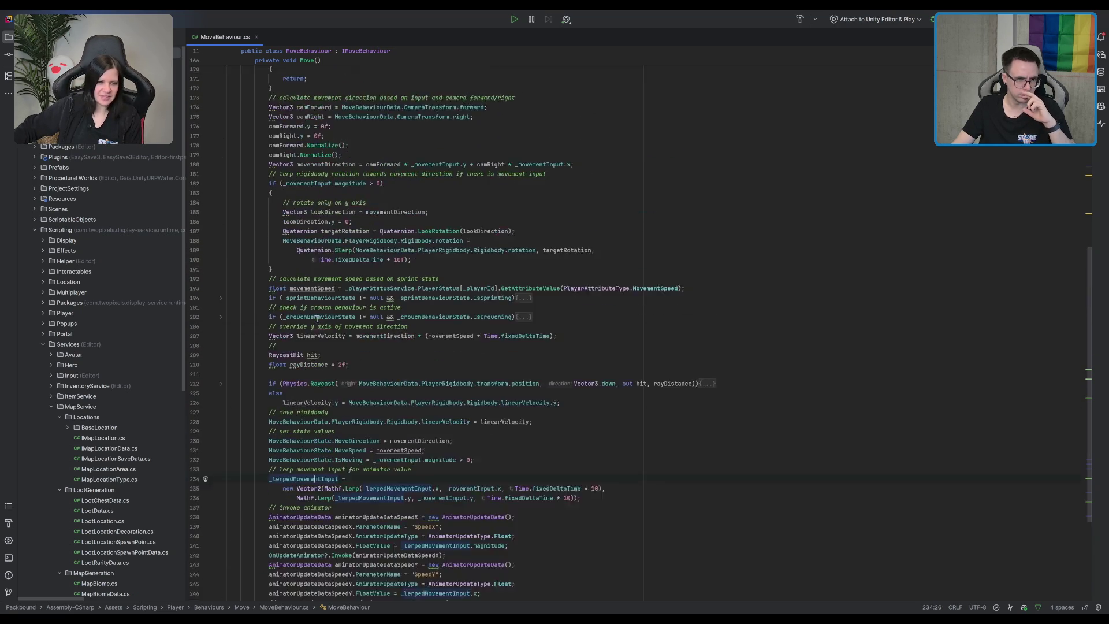
click(296, 252)
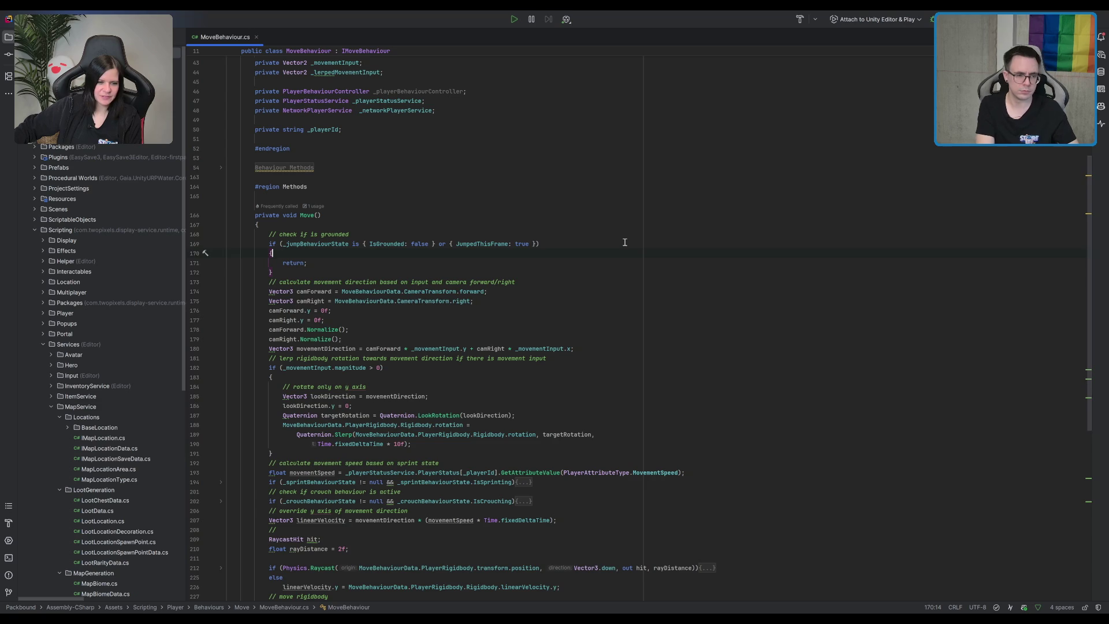
- Add a '// not grounded, apply slower movement' comment, then delete it again
key(Return)
text(// not grounded, apply slow)
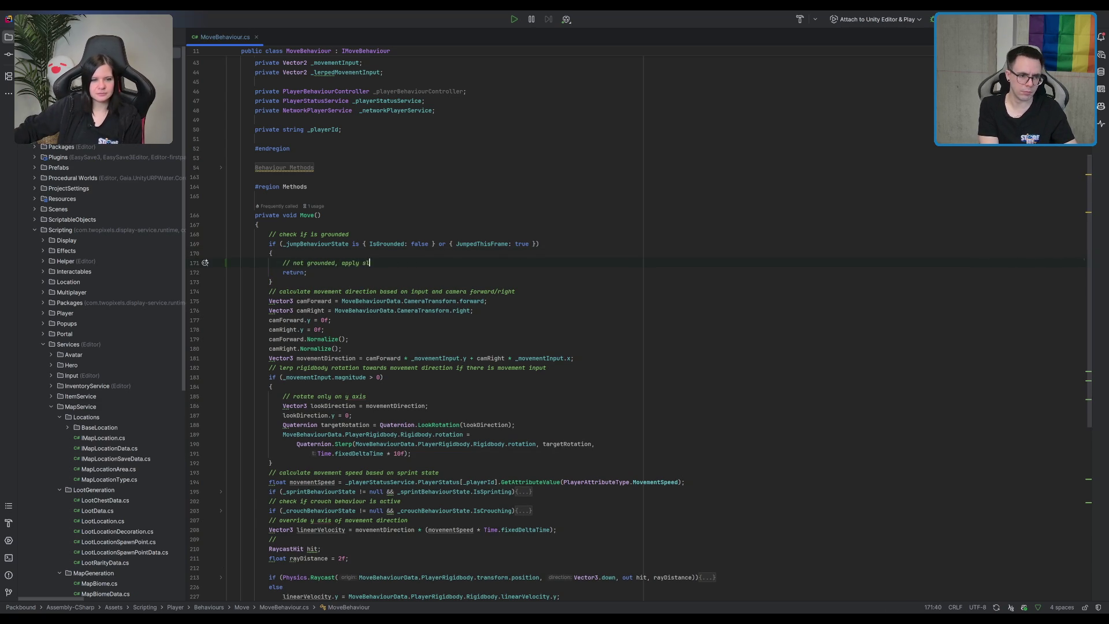
text(er mov)
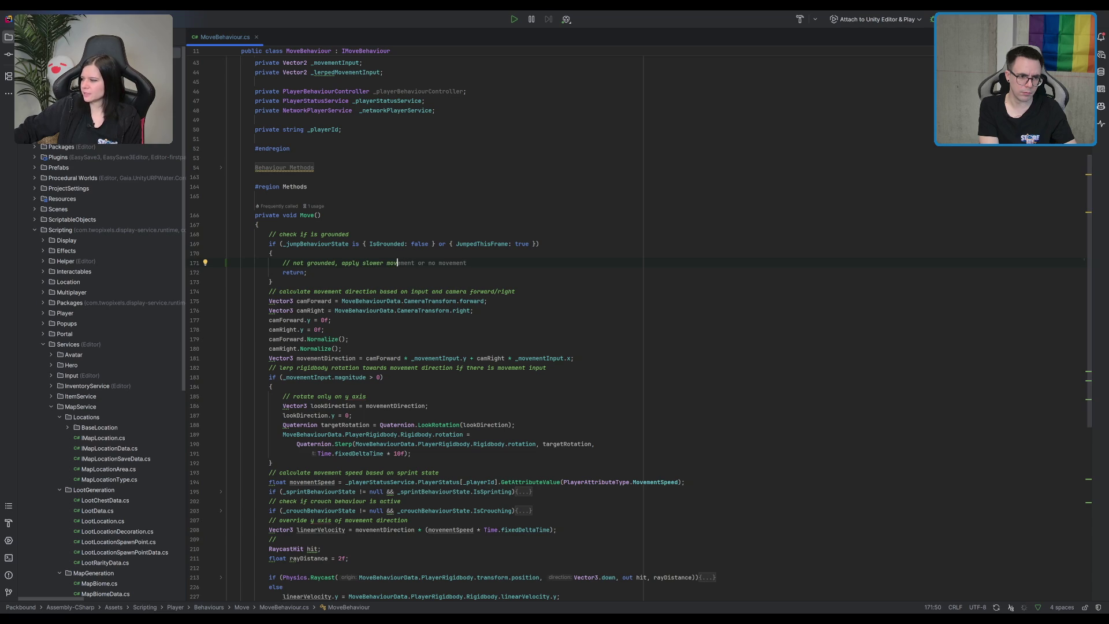
text(ement)
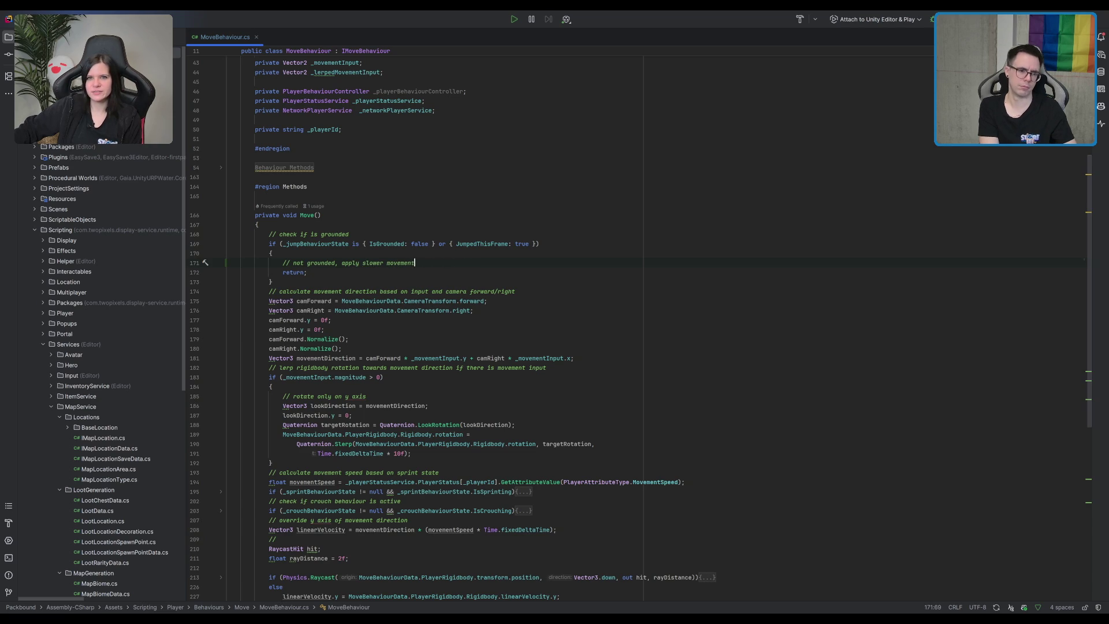
key(Return)
text(t)
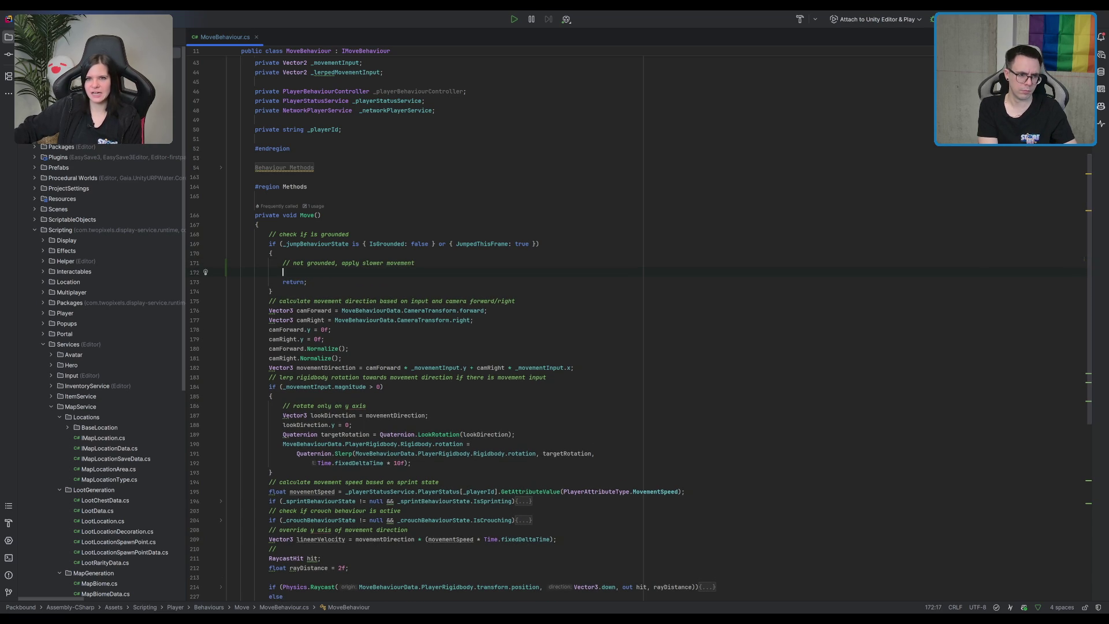
scroll(444, 342, down, 1)
scroll(444, 342, down, 1)
scroll(444, 341, down, 1)
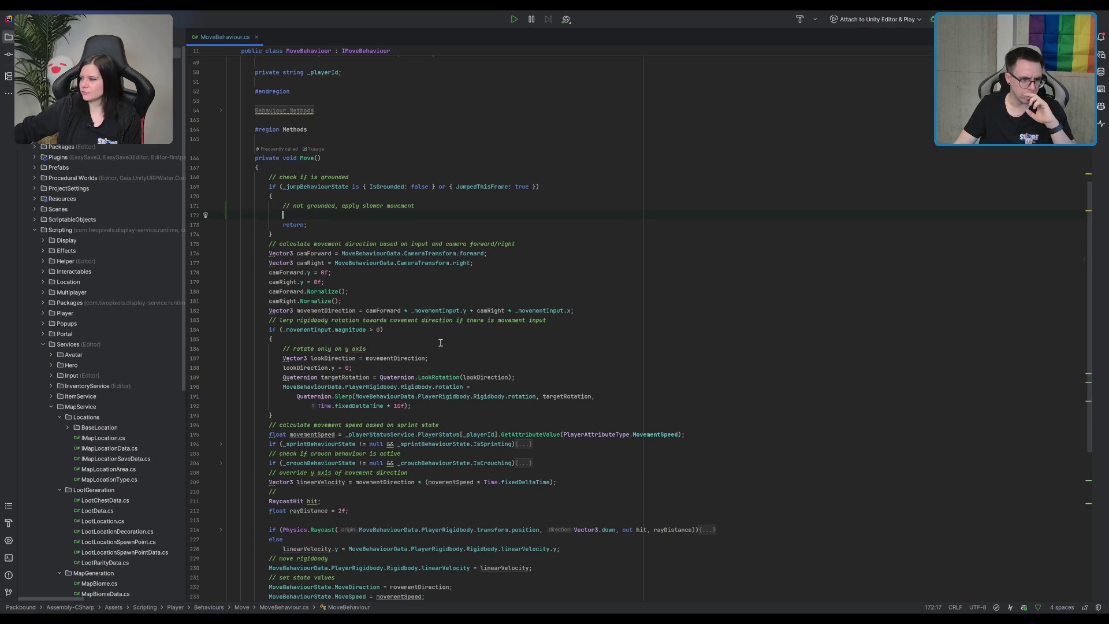
scroll(319, 411, down, 2)
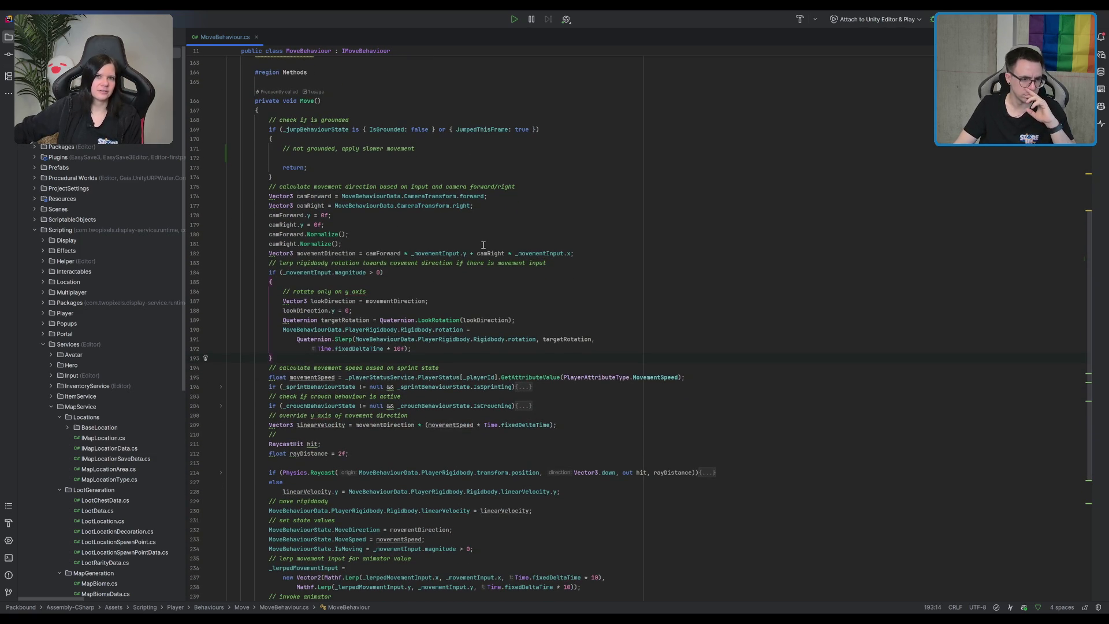
click(290, 148)
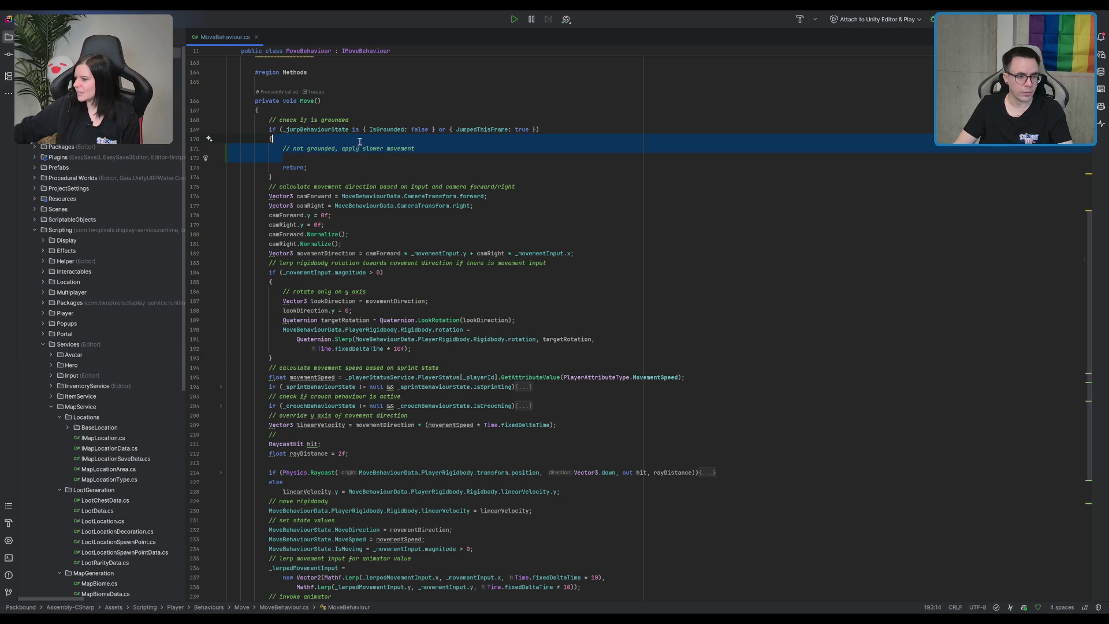
key(ctrl+y)
key(ctrl+y)
- Select the grounded-check if-block and fold the movement-input rotation block
key(ctrl+w)
key(ctrl+w)
key(ctrl+w)
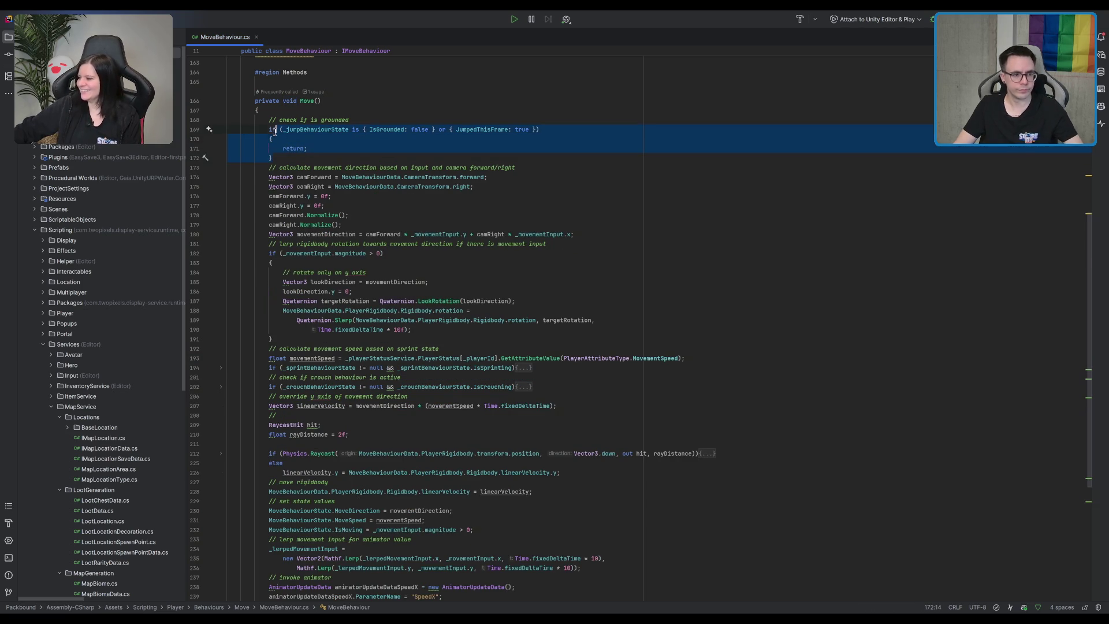
scroll(317, 144, down, 1)
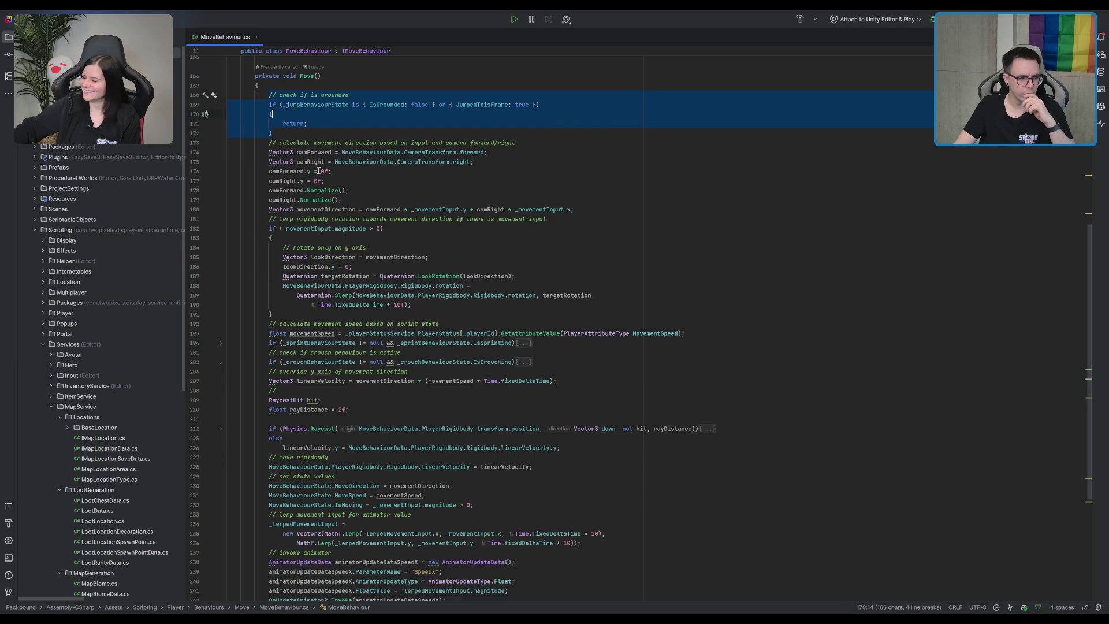
click(311, 205)
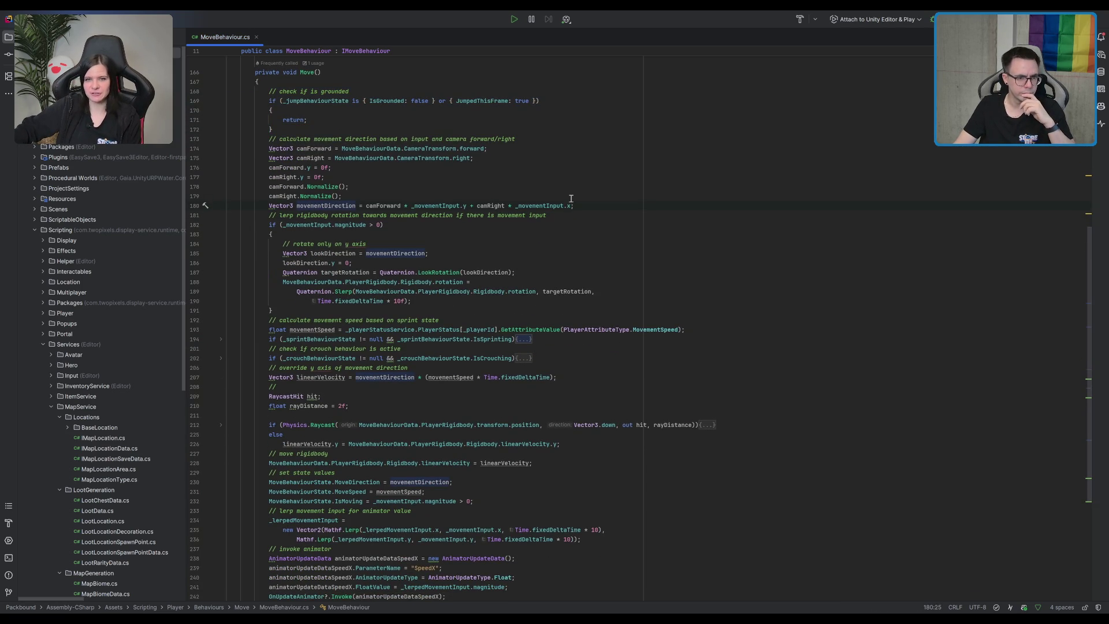
click(221, 224)
click(440, 233)
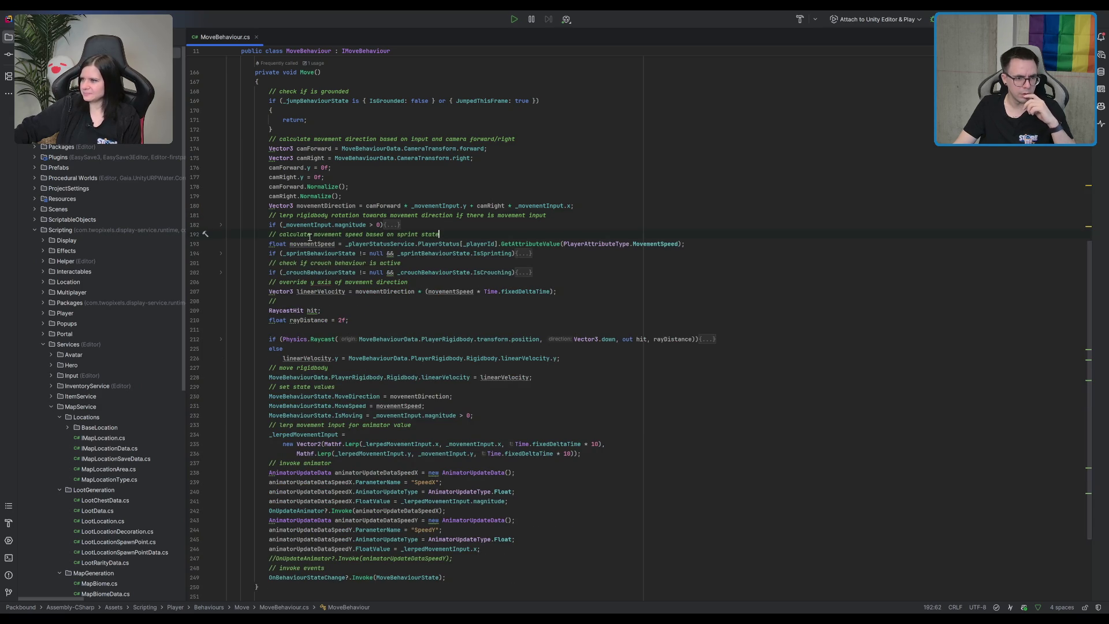
- Paste the grounded-check block above the speed calculation and check IsGrounded usages
text(// check if is grounded if (_jumpBehaviourState is { IsGrounded: false } or { JumpedThisFrame: true }) {     return; })
click(436, 231)
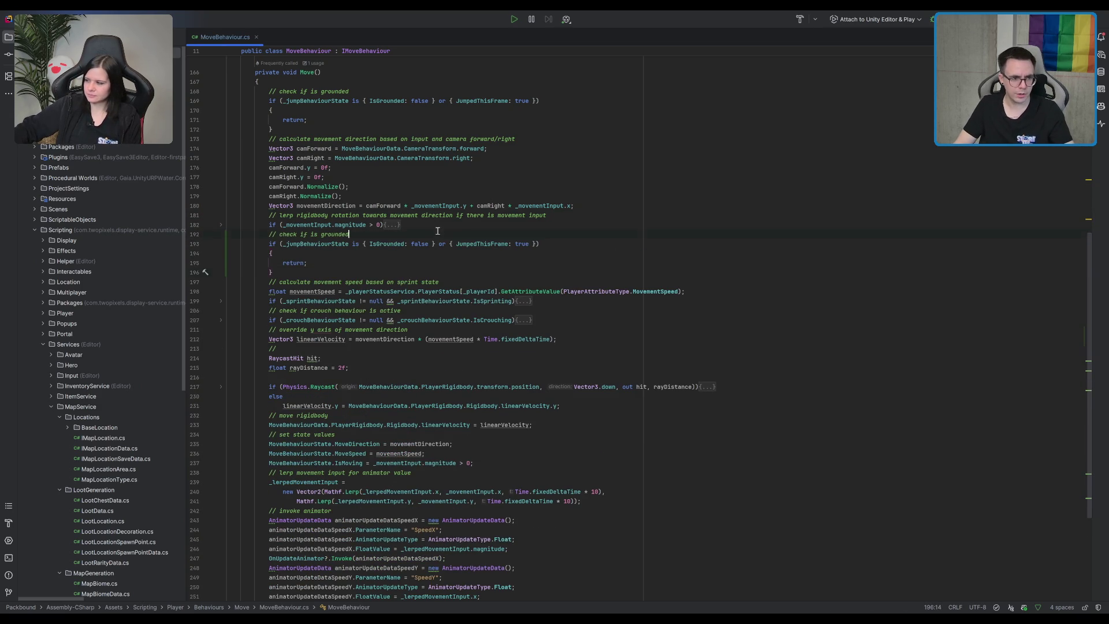
key(Return)
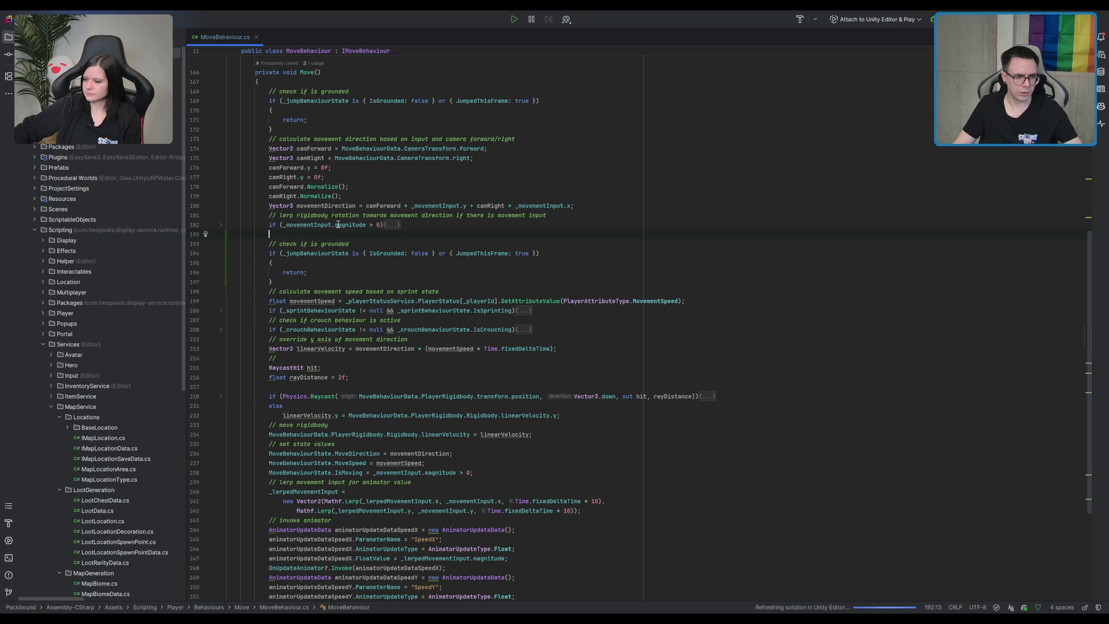
key(BackSpace)
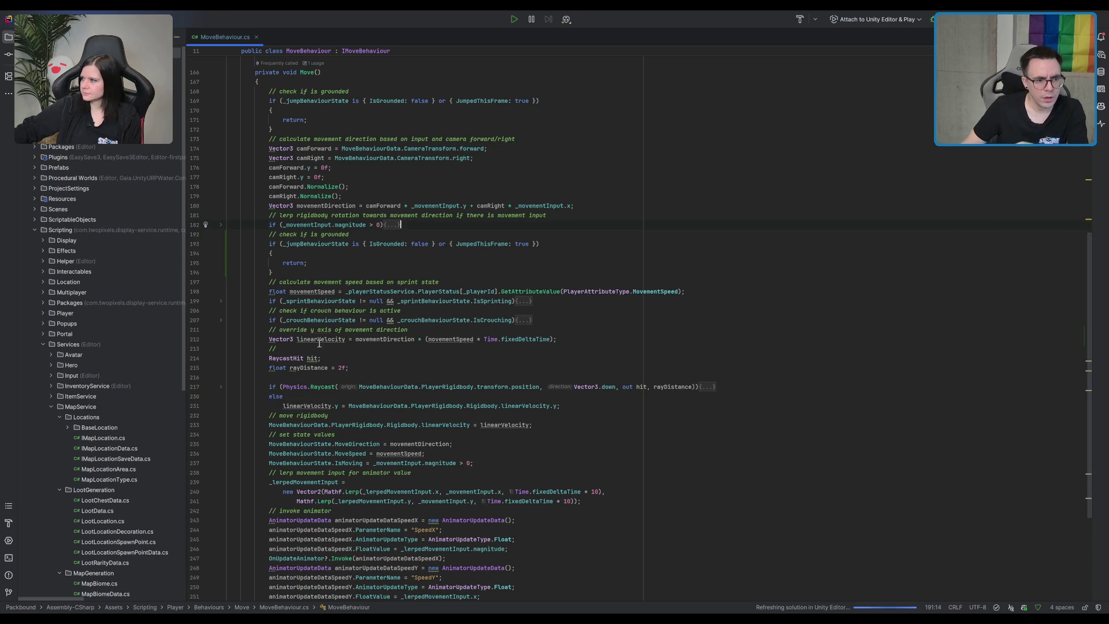
key(Down)
key(Down)
key(Down)
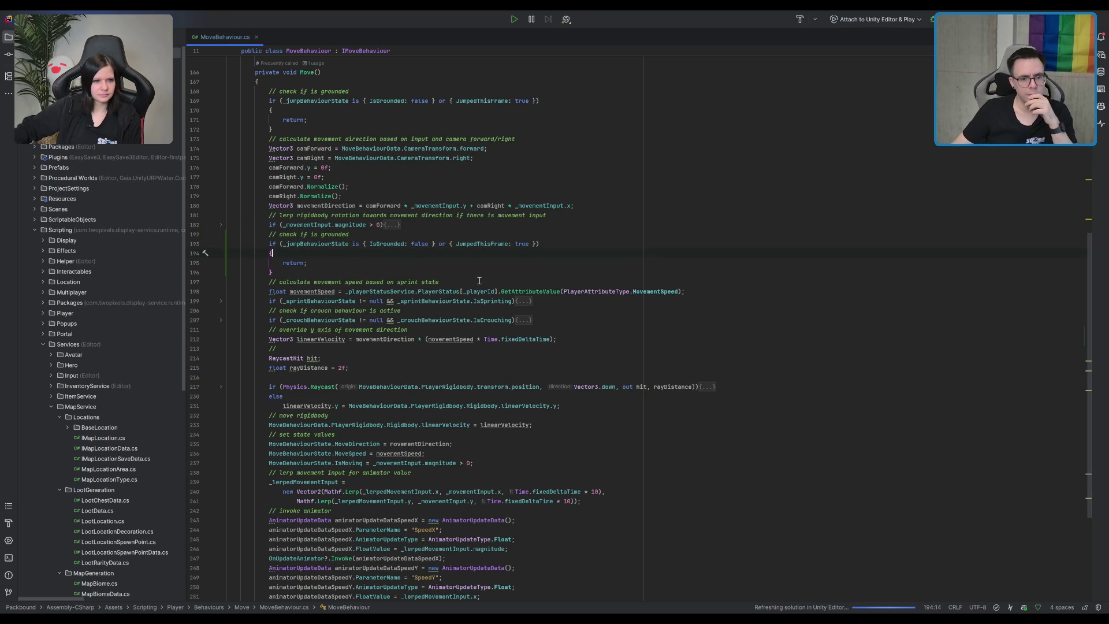
click(387, 243)
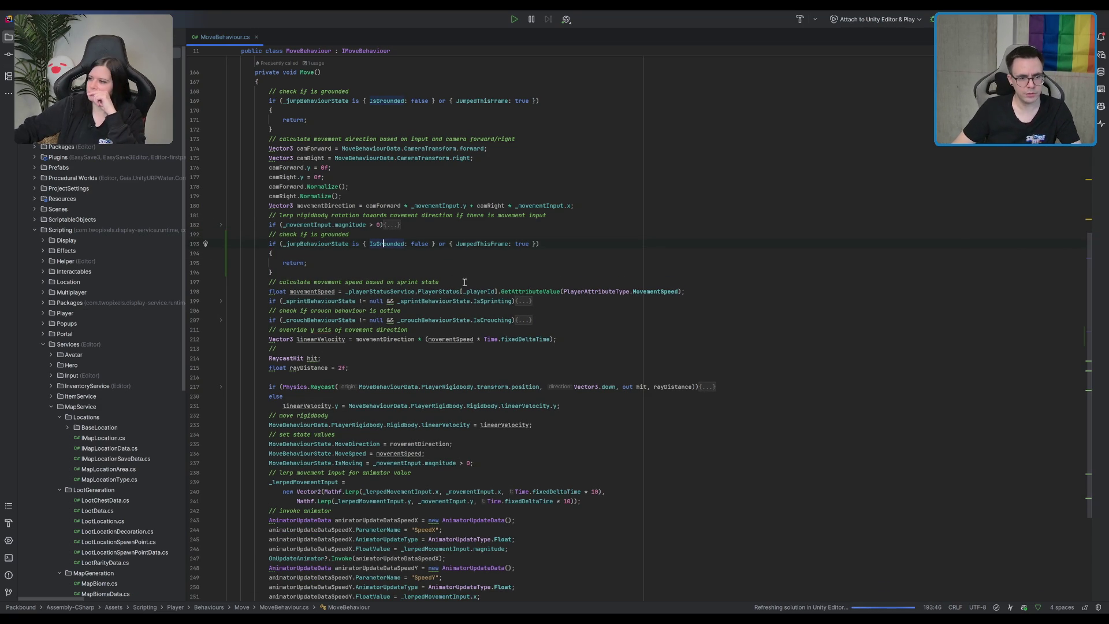
click(414, 257)
- Declare 'float airMovementSpeed = 2f;' inside the pasted in-air block
key(Return)
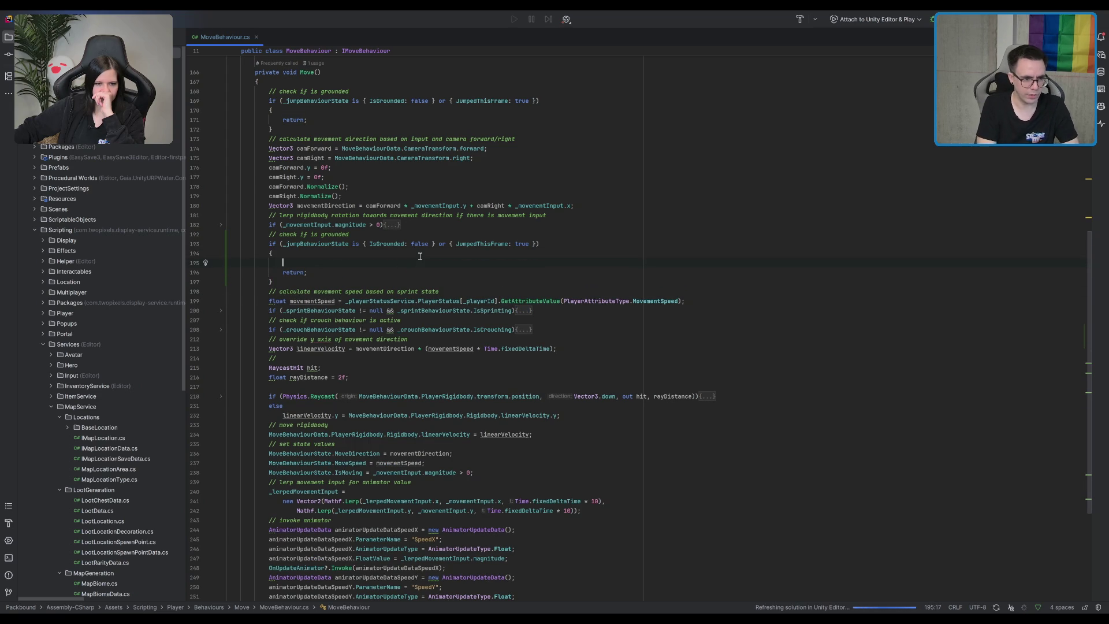
text(float )
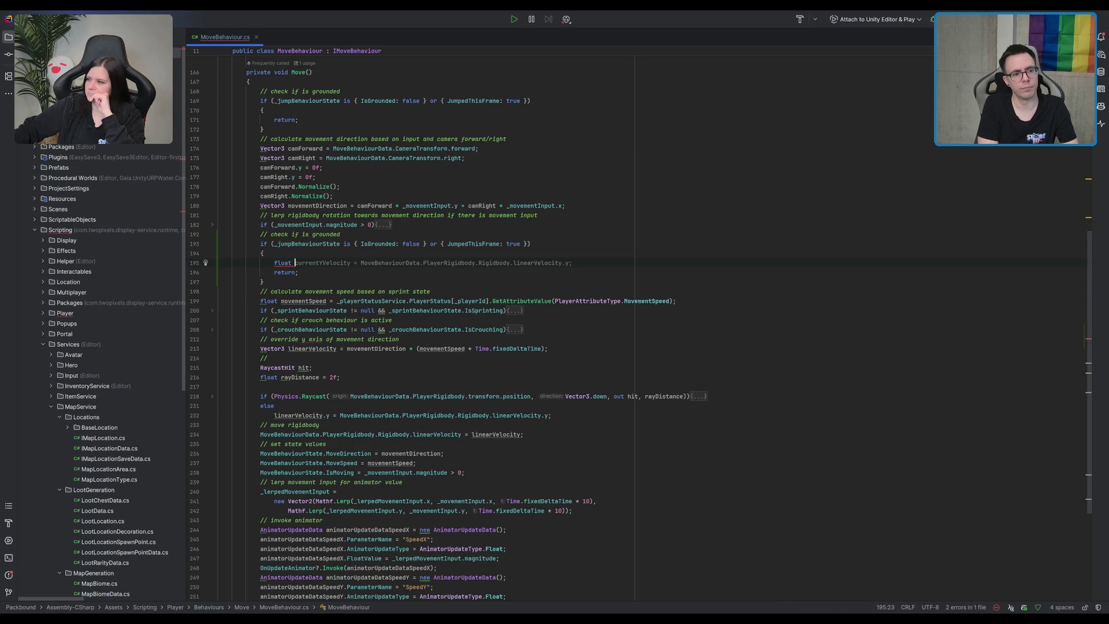
text(airMovementSpe)
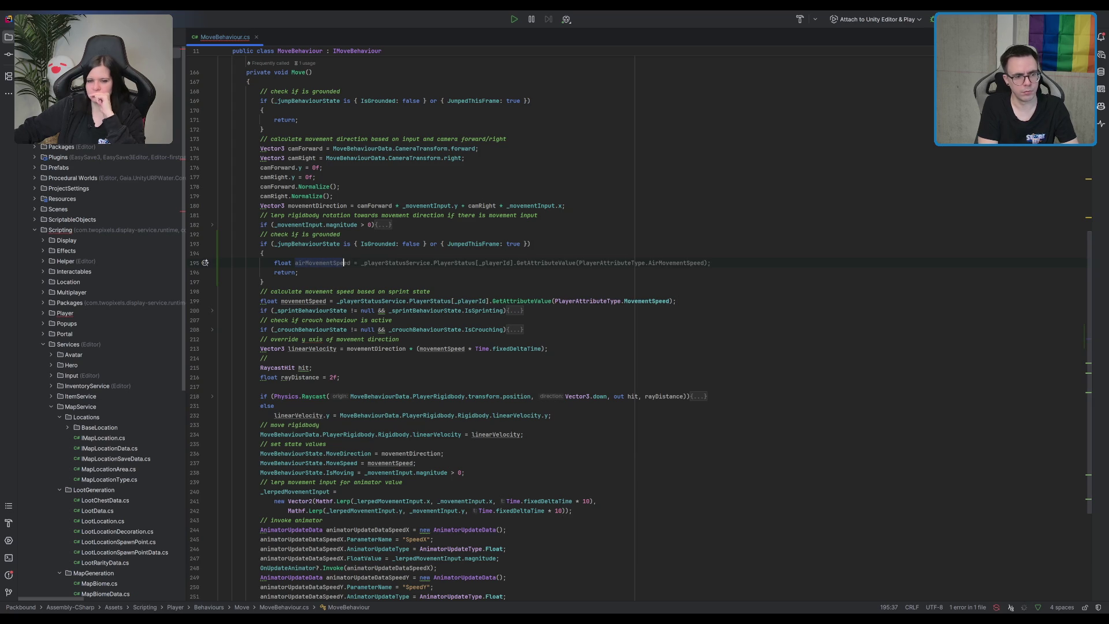
key(Tab)
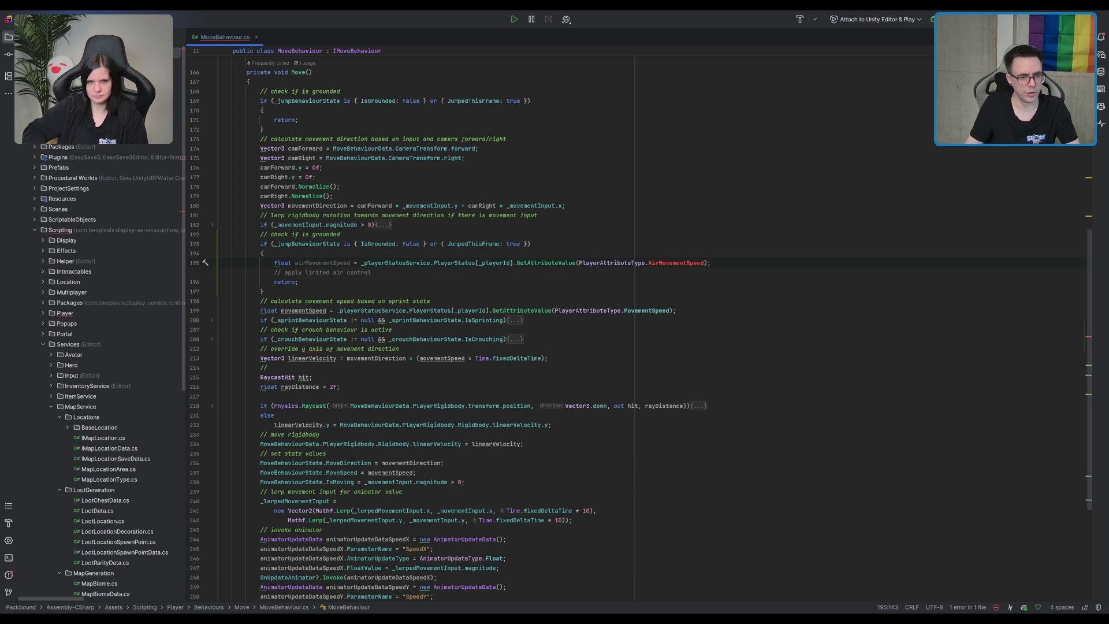
key(ctrl+z)
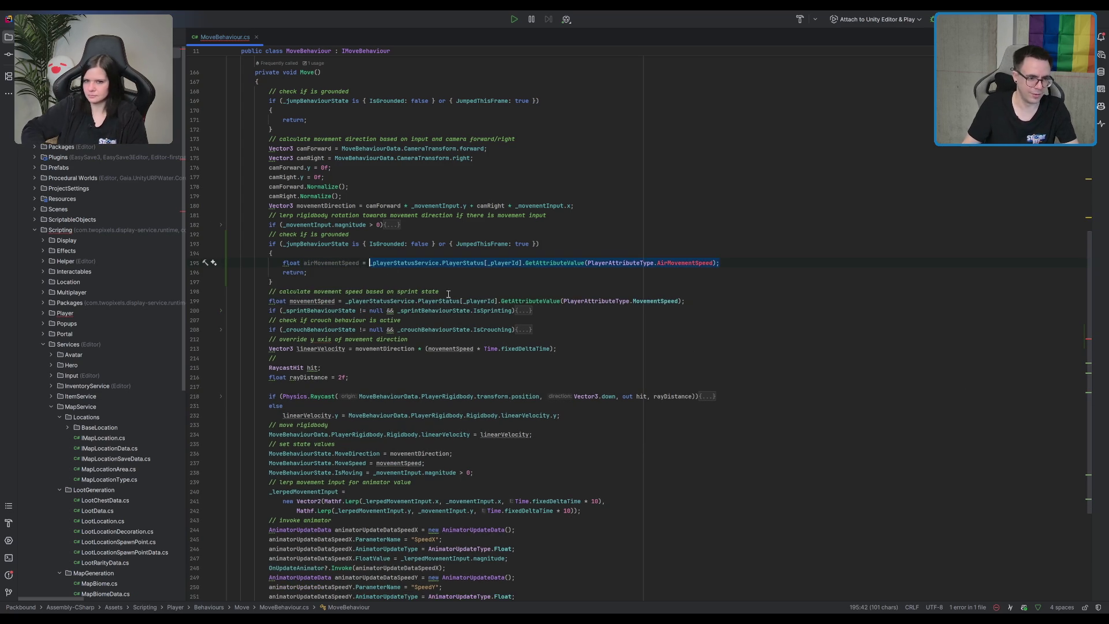
text(2f;)
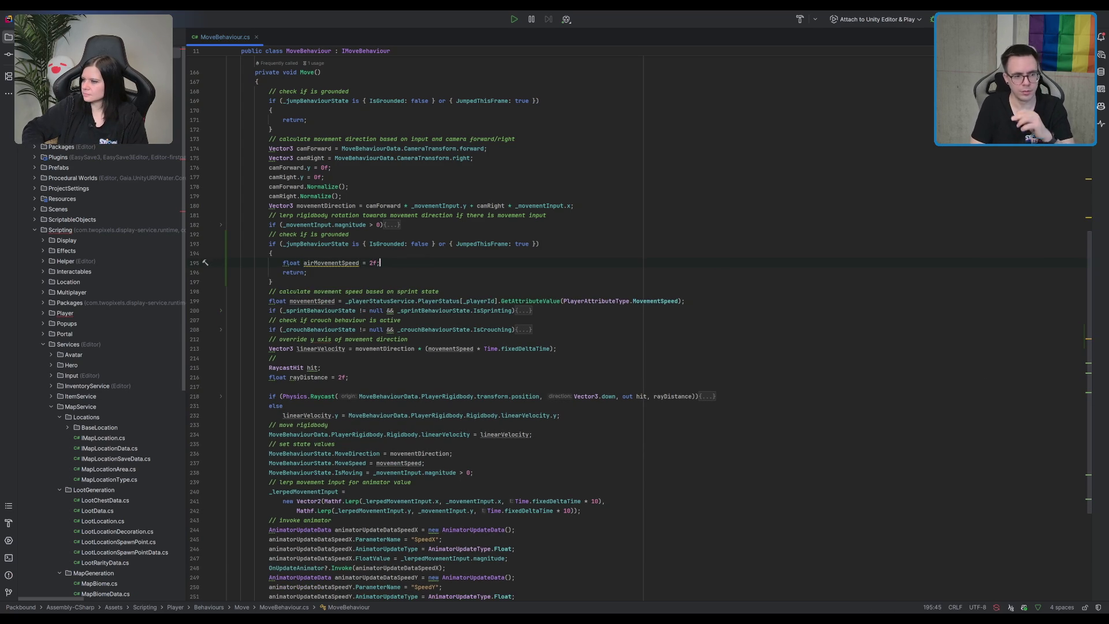
key(Return)
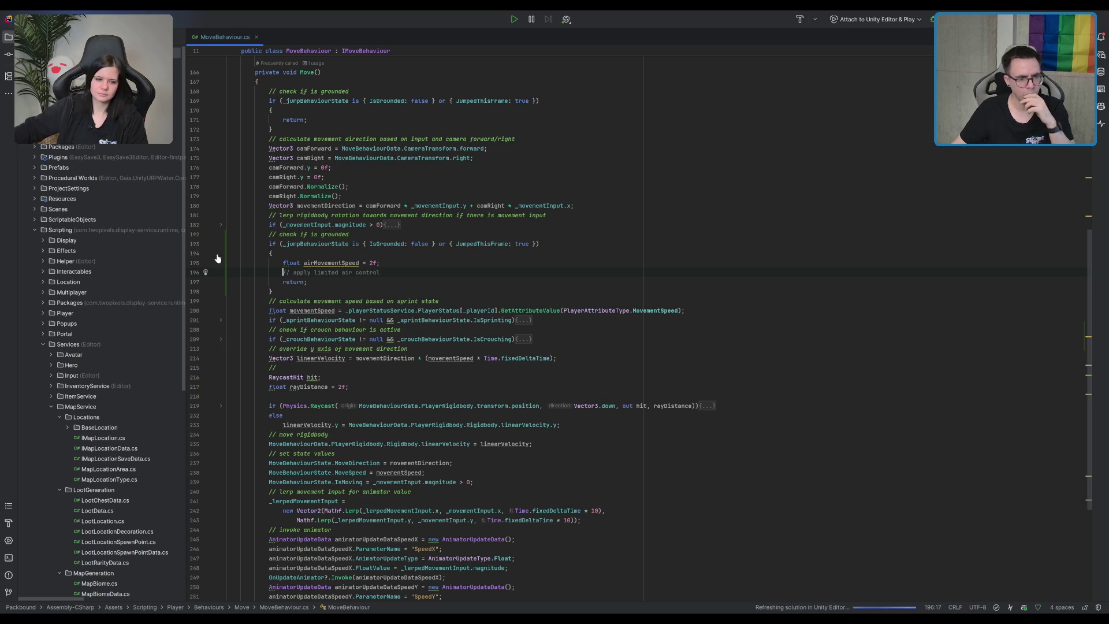
- Accept the AI-suggested limited air control lines with airControlVelocity and x/z Lerp
key(Tab)
key(Return)
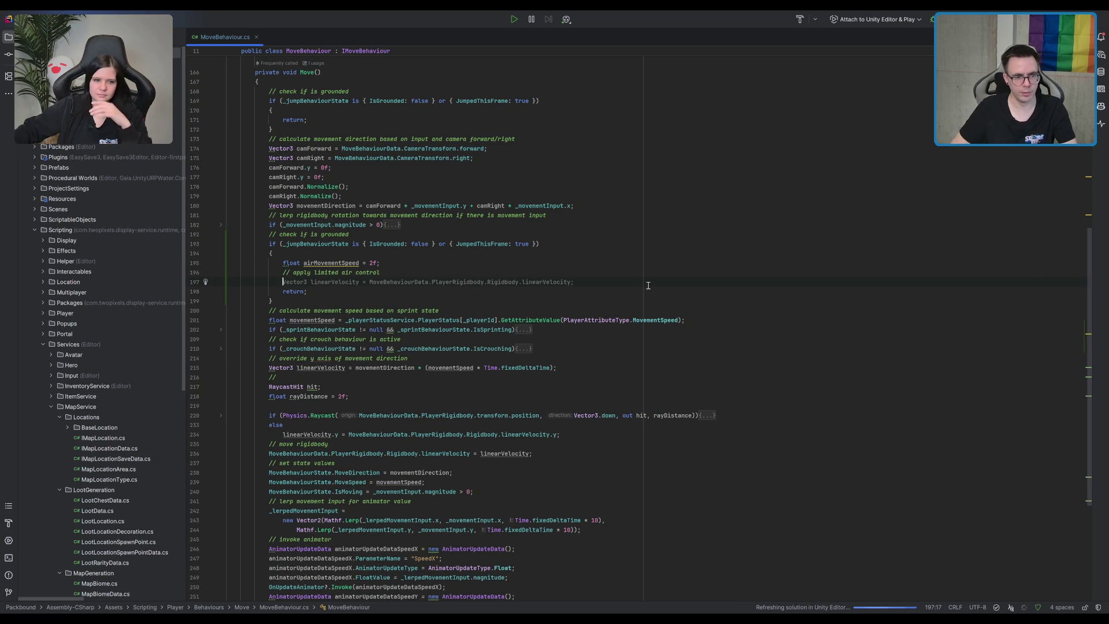
key(Tab)
key(Return)
key(Tab)
key(Return)
key(Tab)
key(Tab)
key(Return)
key(Tab)
key(Tab)
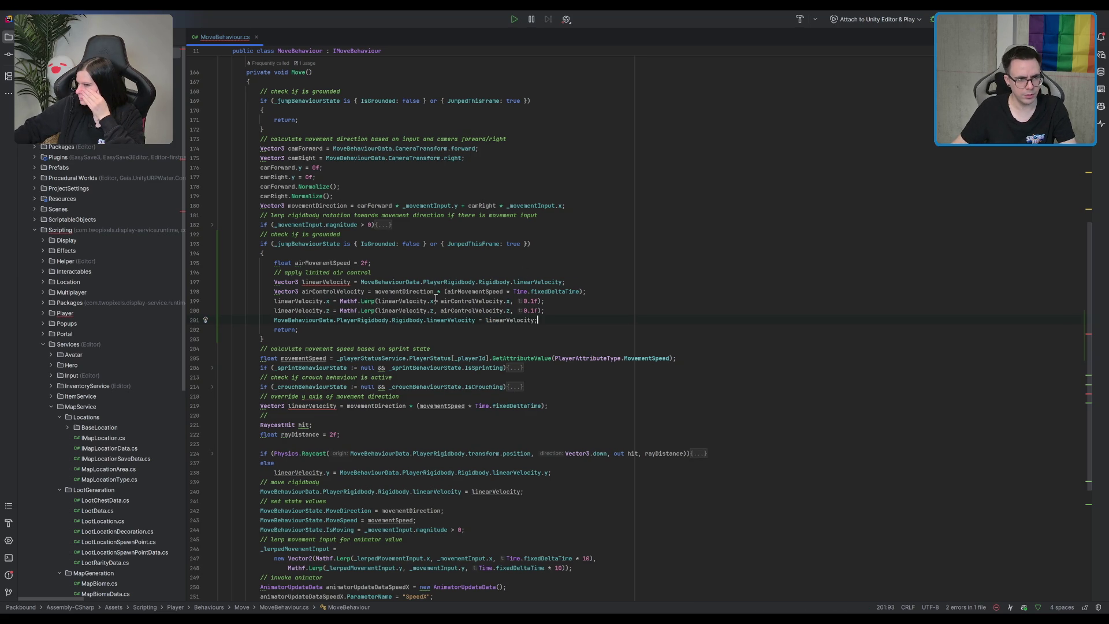
- Review the generated air-control code, then select and delete it
double_click(347, 292)
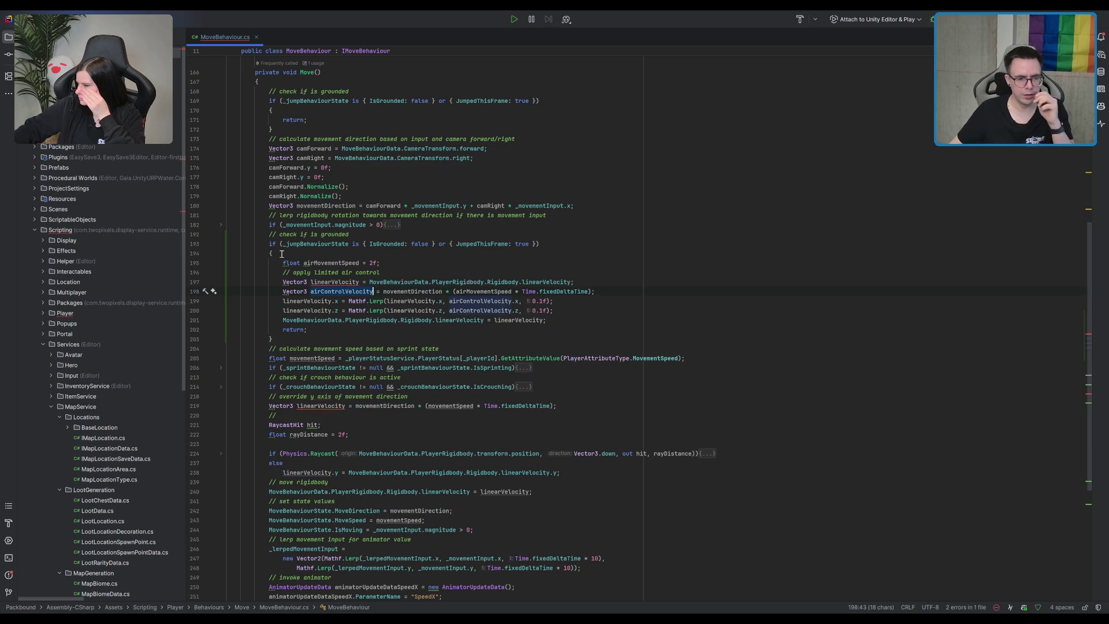
click(620, 326)
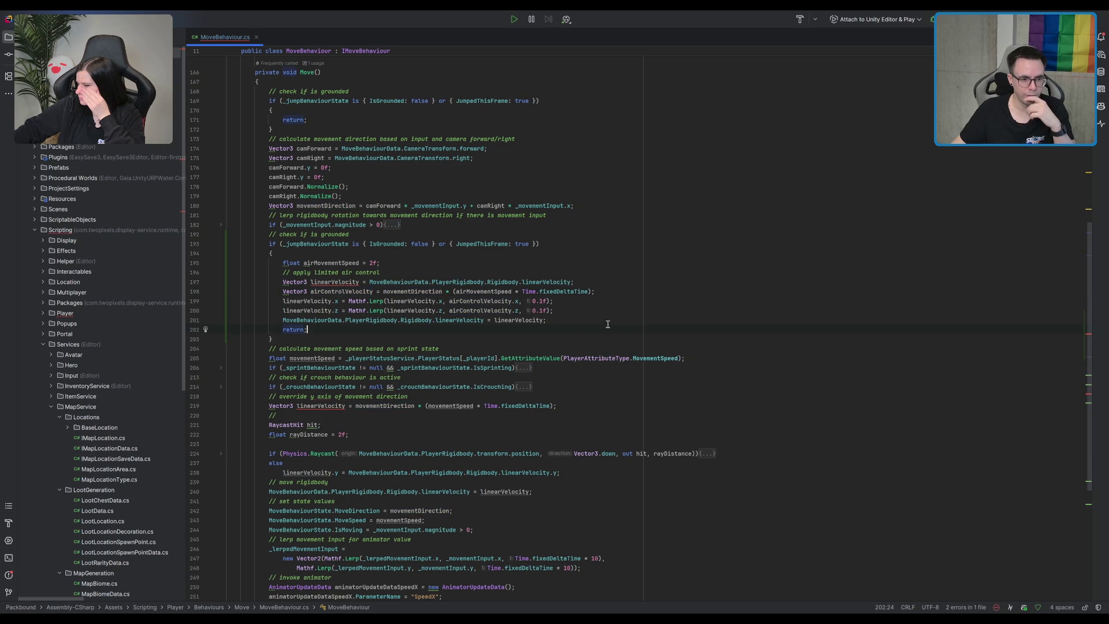
mouse_move(582, 320)
mouse_down()
mouse_move(555, 282)
mouse_move(502, 266)
mouse_up()
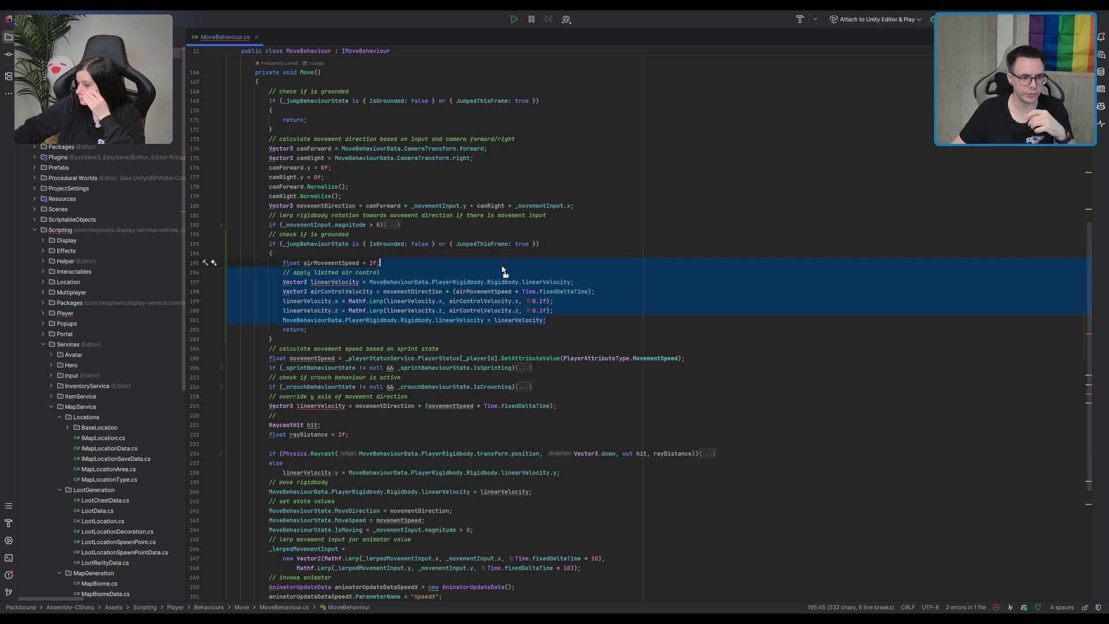
mouse_move(592, 316)
mouse_down()
mouse_move(404, 320)
mouse_move(303, 275)
mouse_up()
key(BackSpace)
key(BackSpace)
- Add a '// push in movement direction' comment with the suggested linearVelocity push lines
text(push in mov)
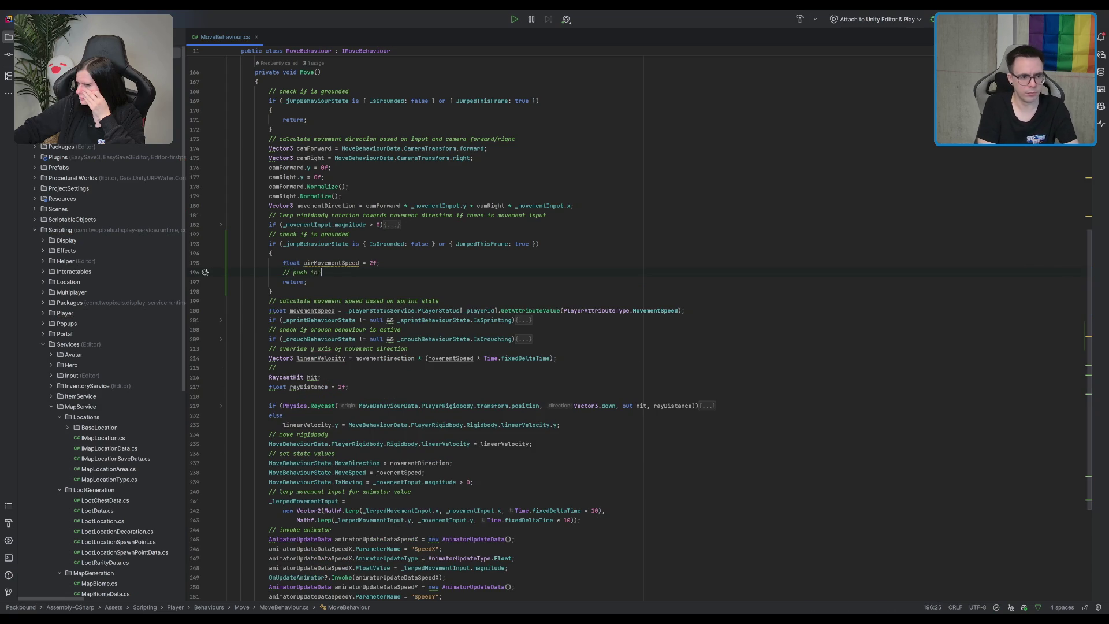
key(Tab)
key(Return)
key(Tab)
key(Return)
key(Tab)
key(Return)
key(Tab)
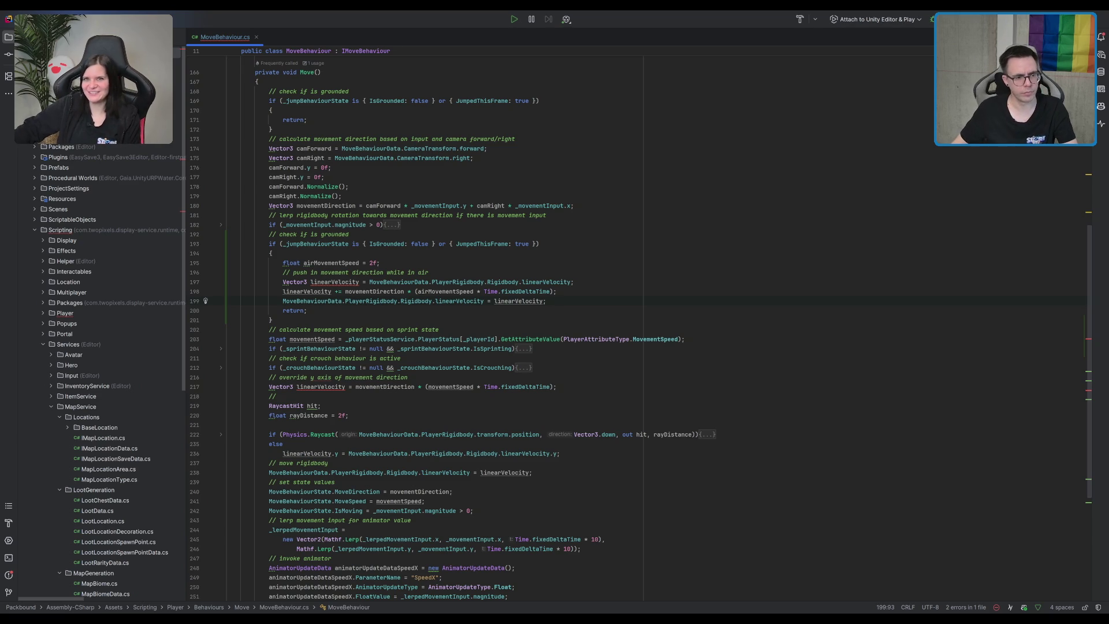
- Inspect linearVelocity, PlayerRigidbody and movementDirection usages, then select the linearVelocity lines
click(561, 282)
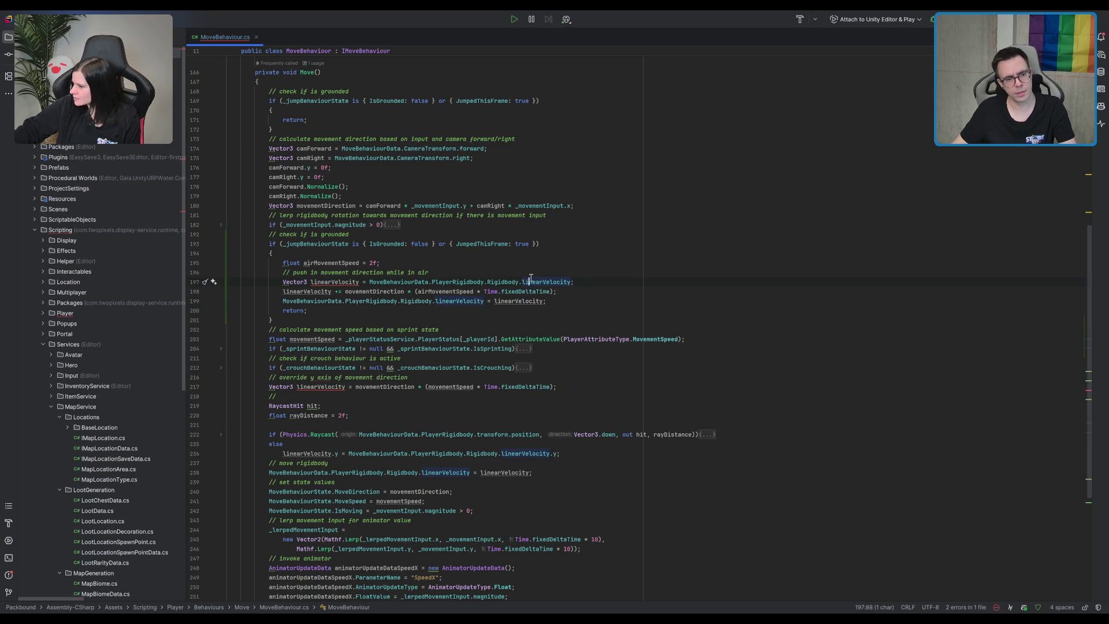
click(473, 282)
click(376, 300)
double_click(386, 291)
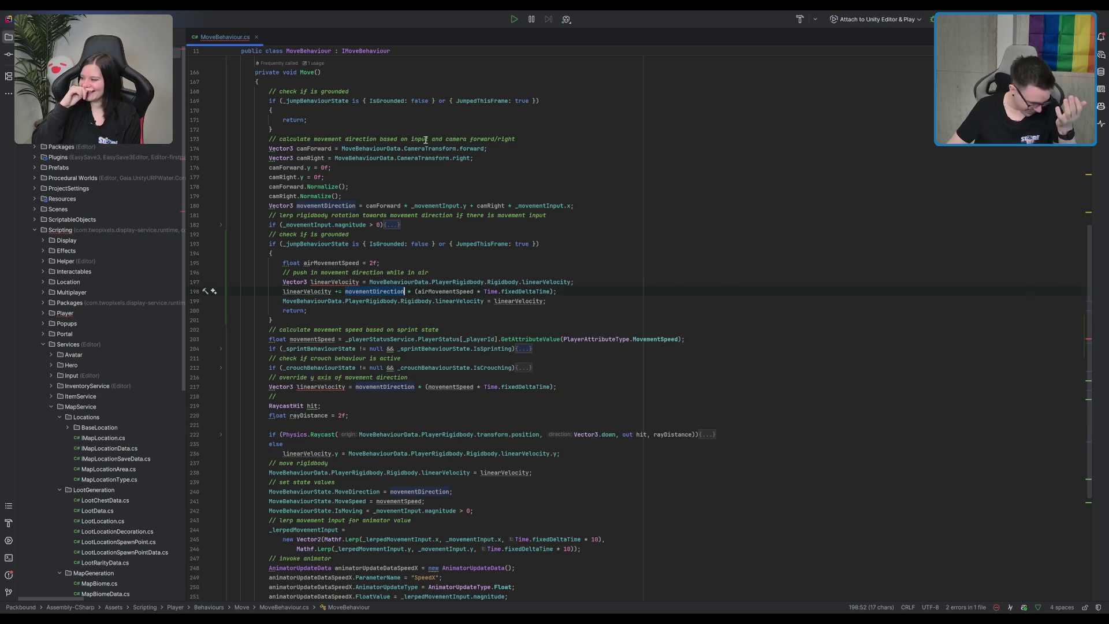
click(474, 280)
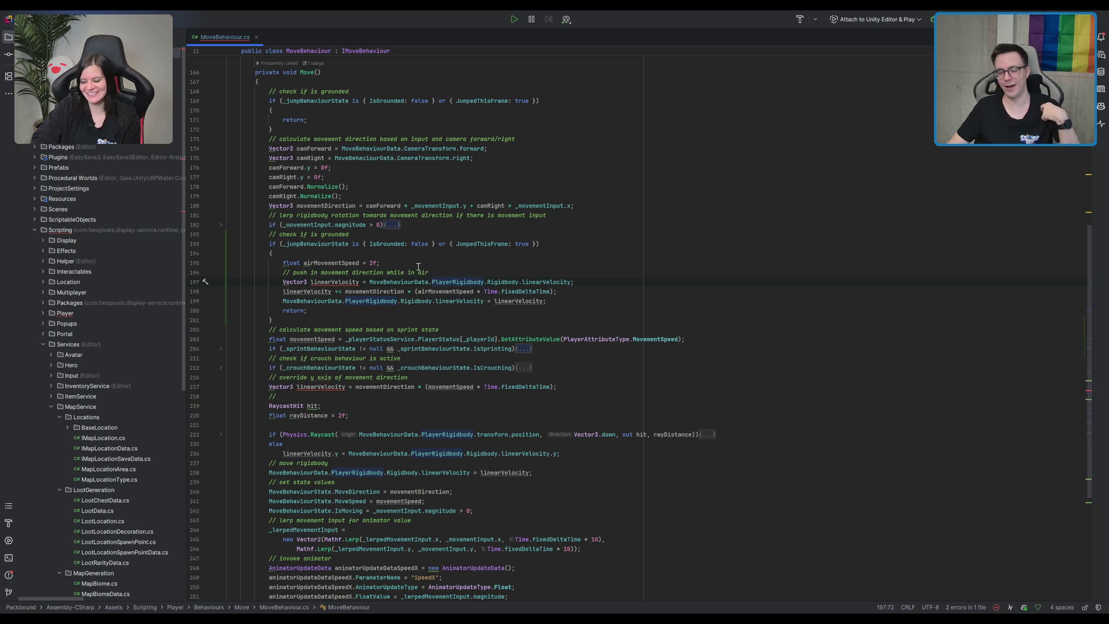
key(Down)
key(Down)
key(Down)
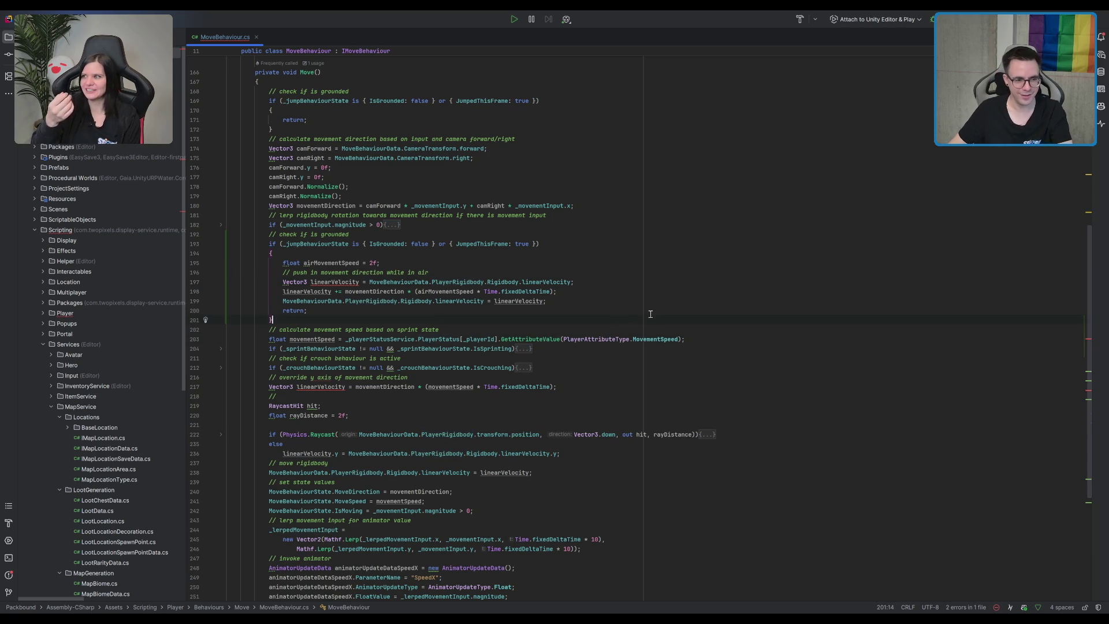
click(335, 282)
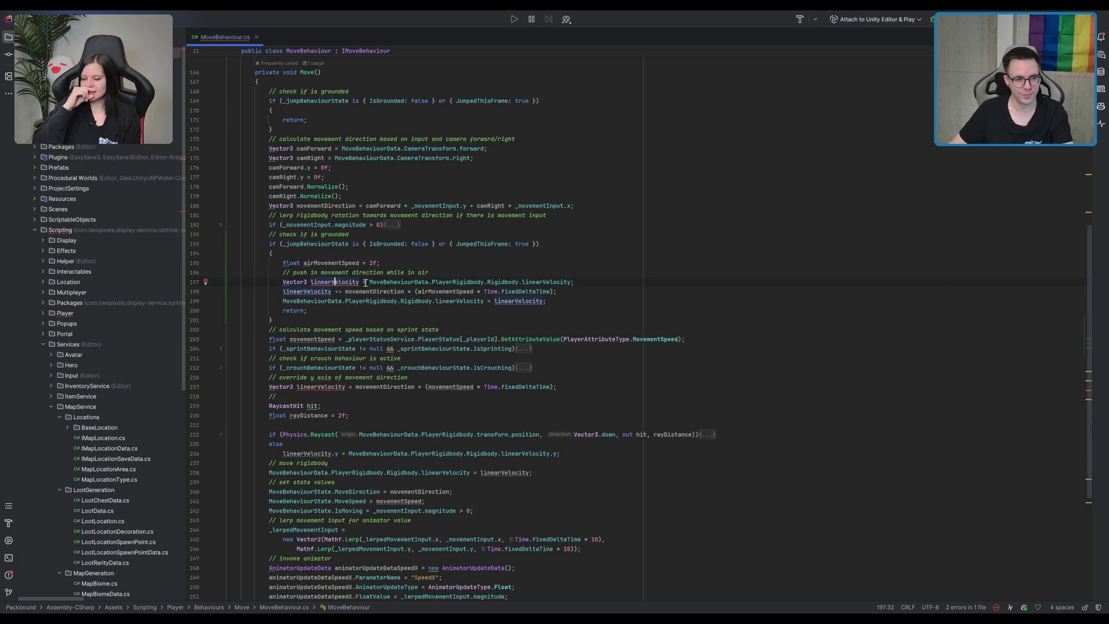
click(558, 282)
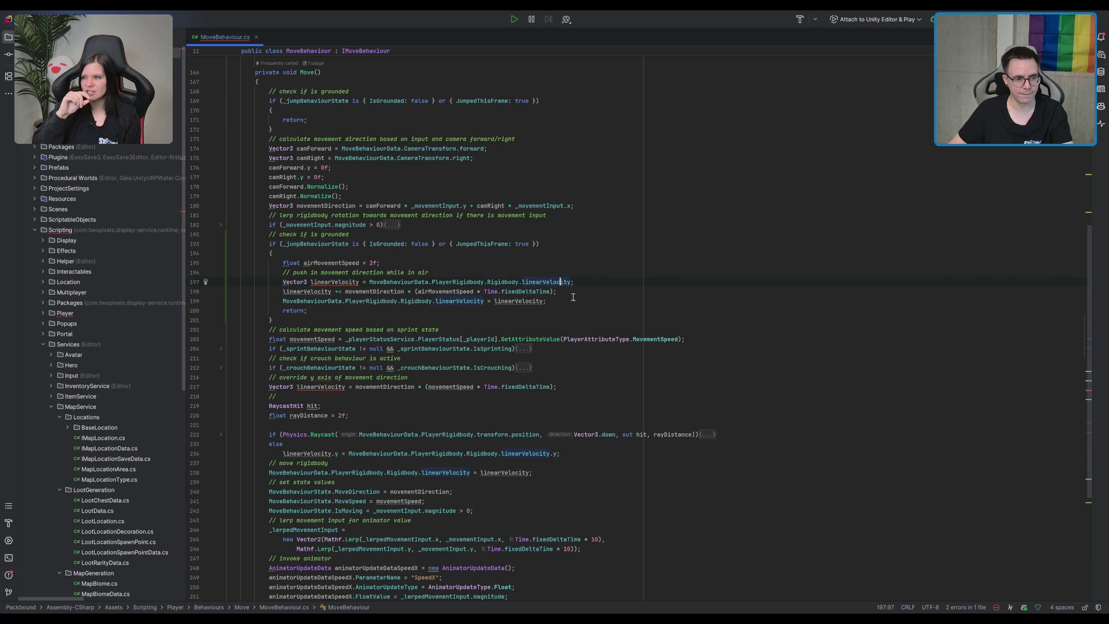
click(566, 300)
drag(576, 293, 600, 275)
- Replace the velocity push with Rigidbody.AddForce(movementDirection * Time.fixedDeltaTime * airMovementSpeed)
key(Delete)
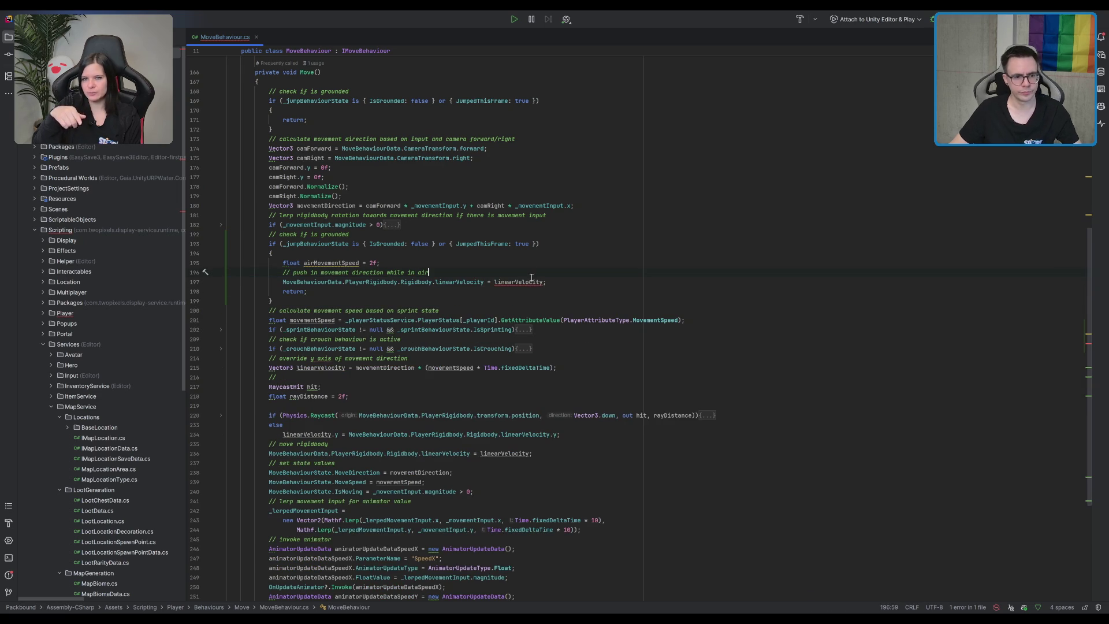
double_click(456, 283)
key(BackSpace)
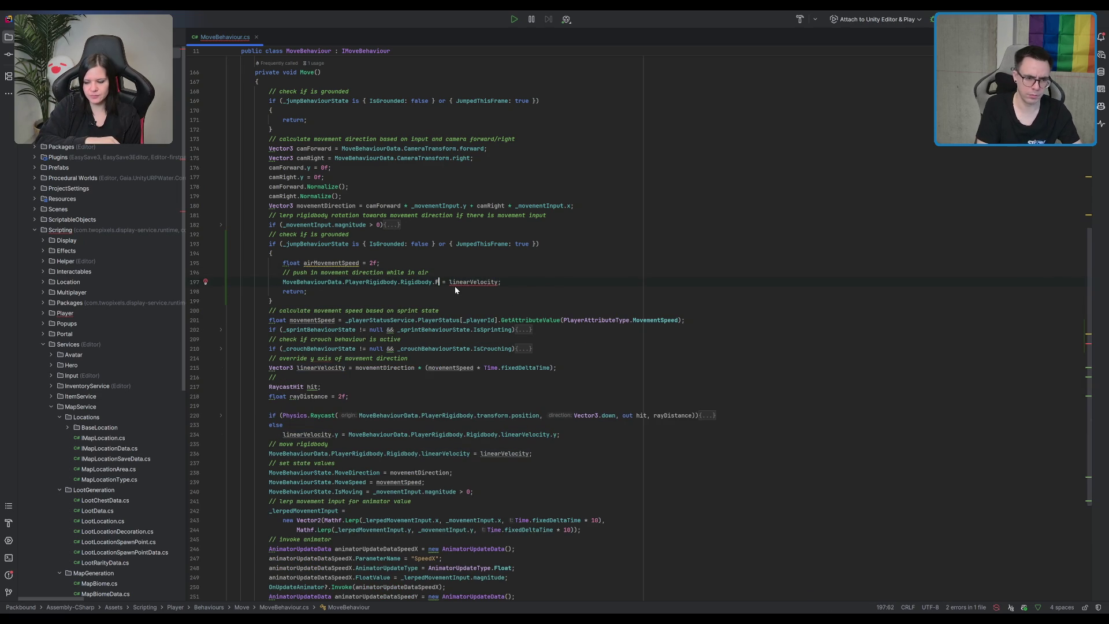
text(AddForc)
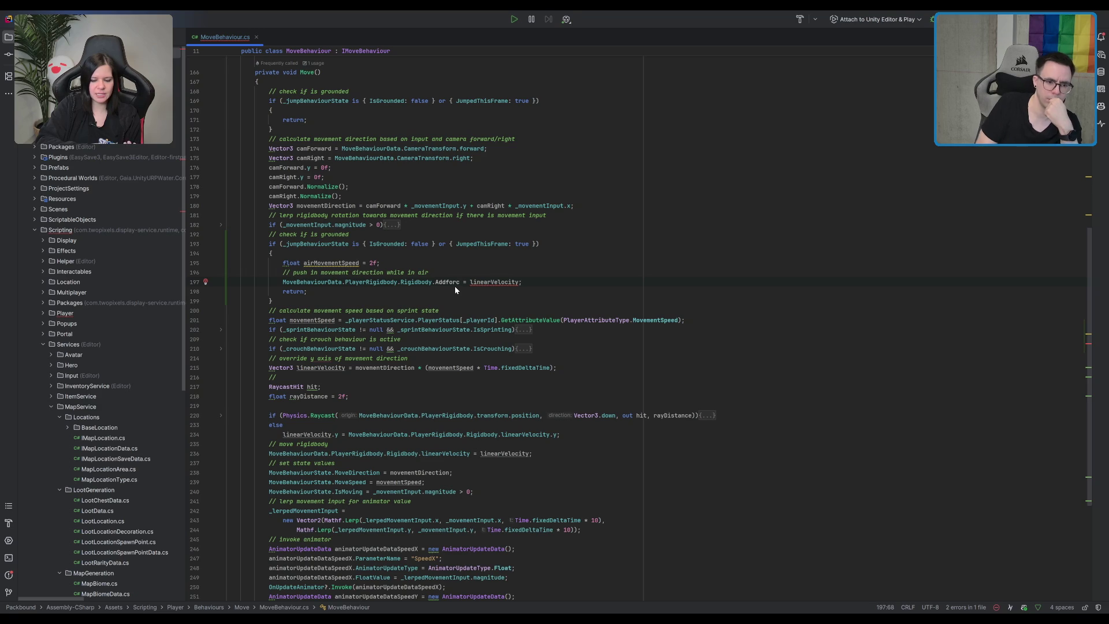
text(e();)
drag(539, 283, 473, 283)
key(BackSpace)
click(467, 282)
text(movementDirection)
text( * Time)
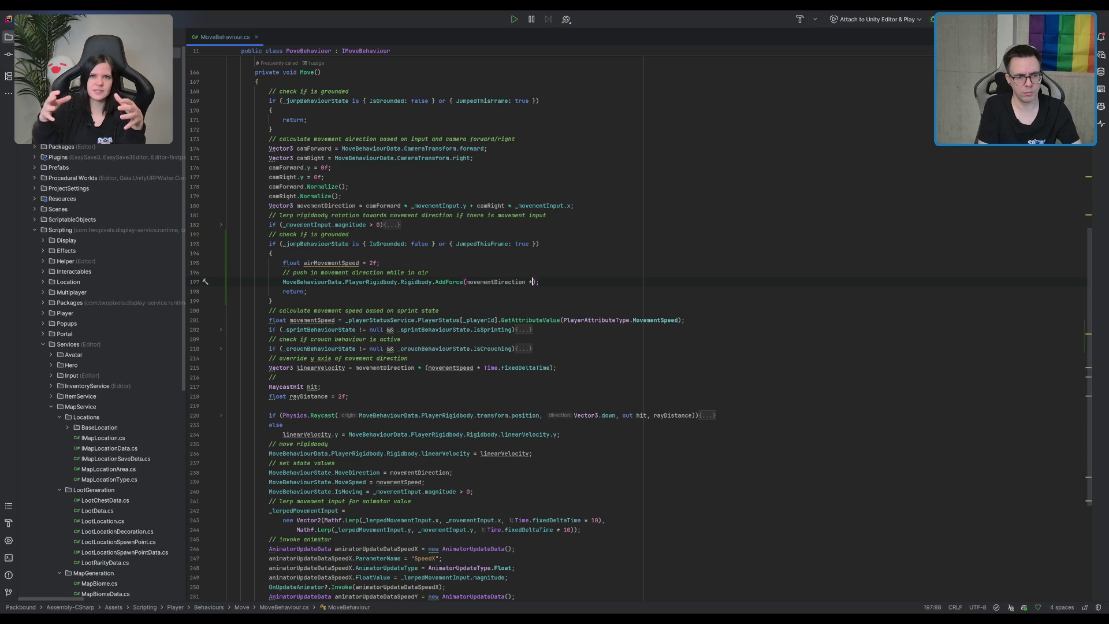
key(Tab)
- Review the finished AddForce line, push comment and return line
click(730, 220)
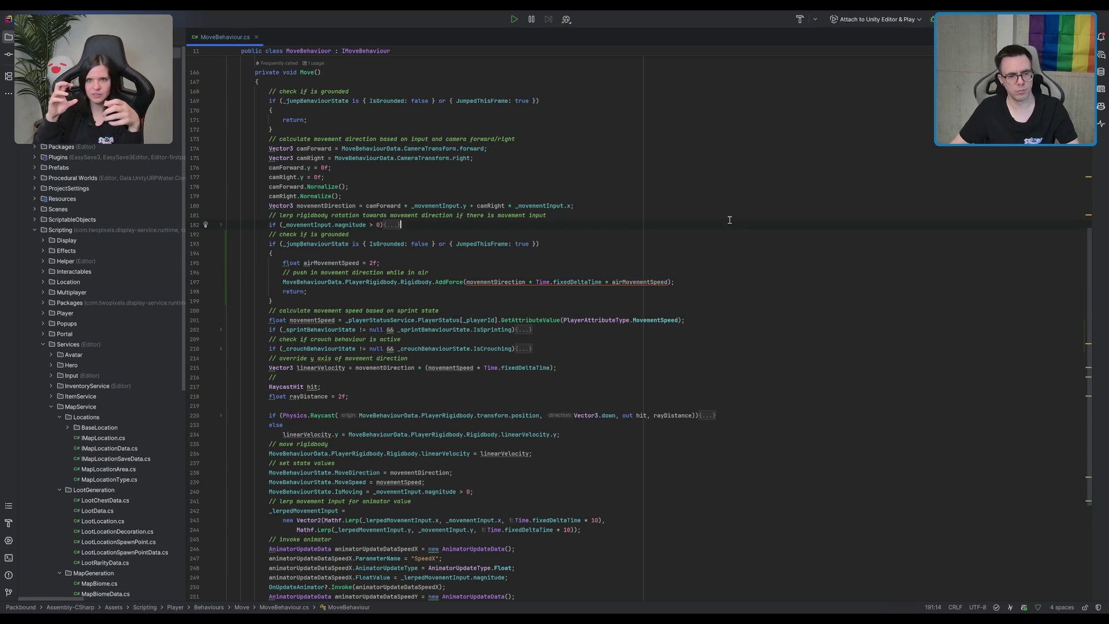
click(612, 272)
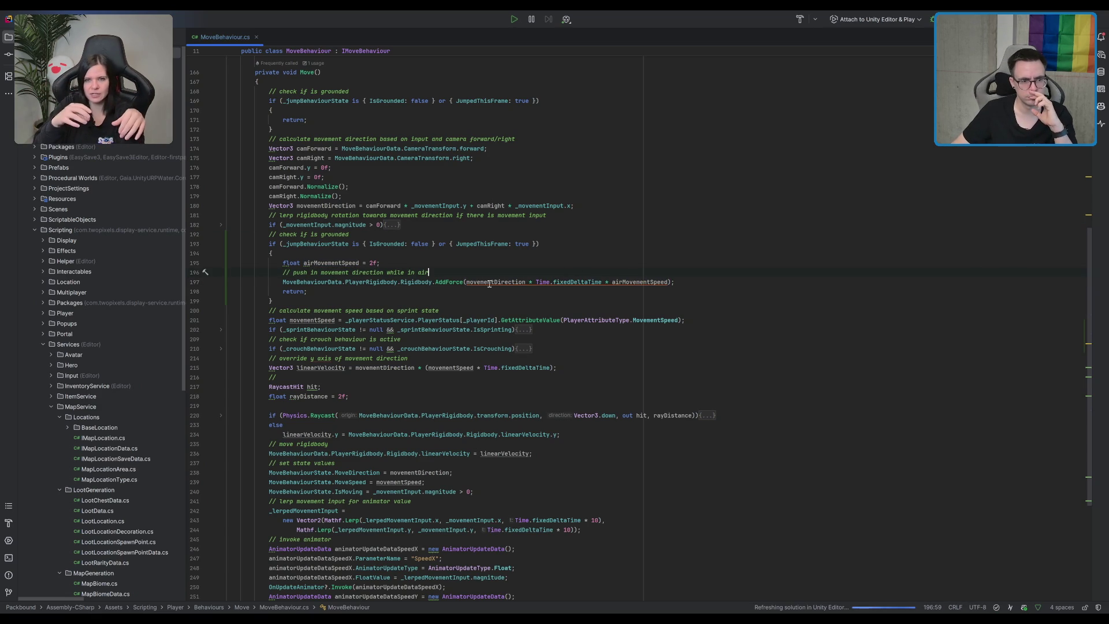
scroll(583, 252, down, 1)
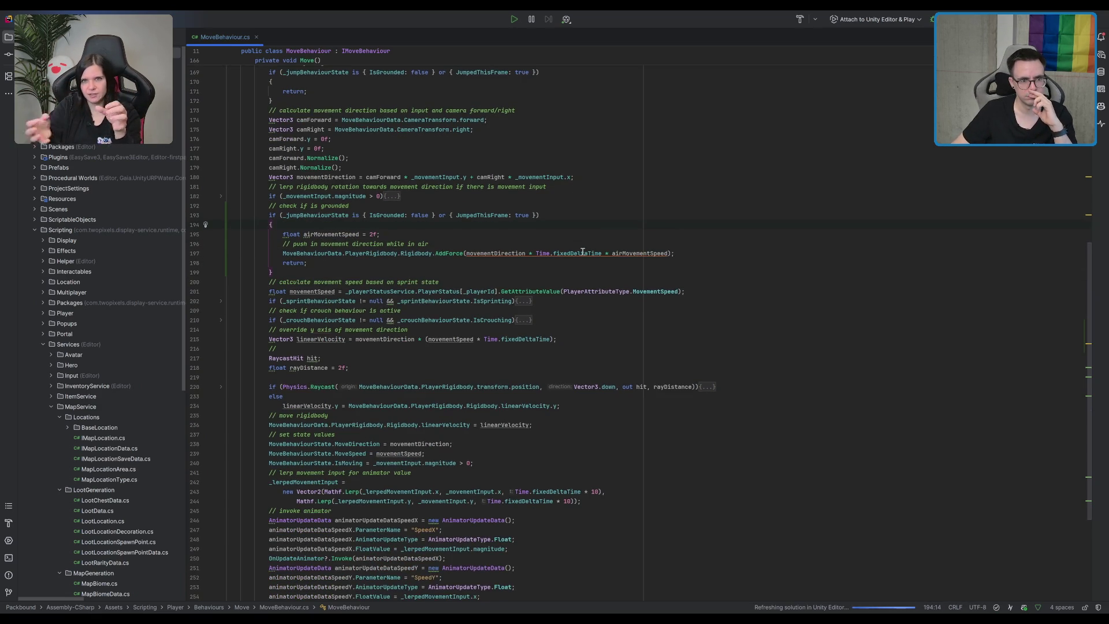
click(489, 258)
click(688, 254)
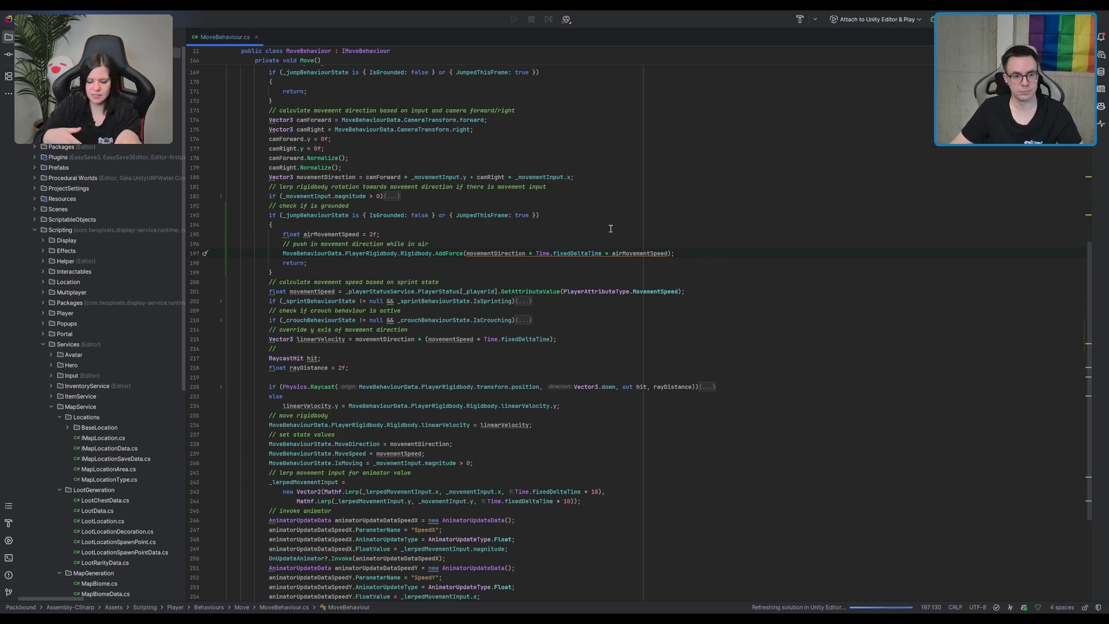
double_click(500, 254)
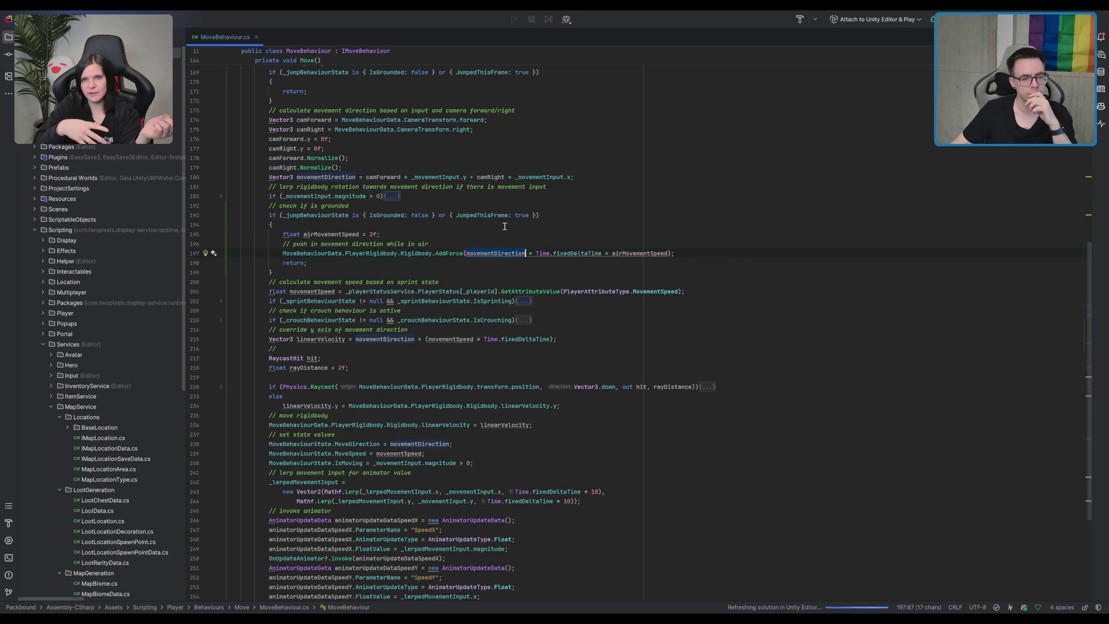
click(425, 255)
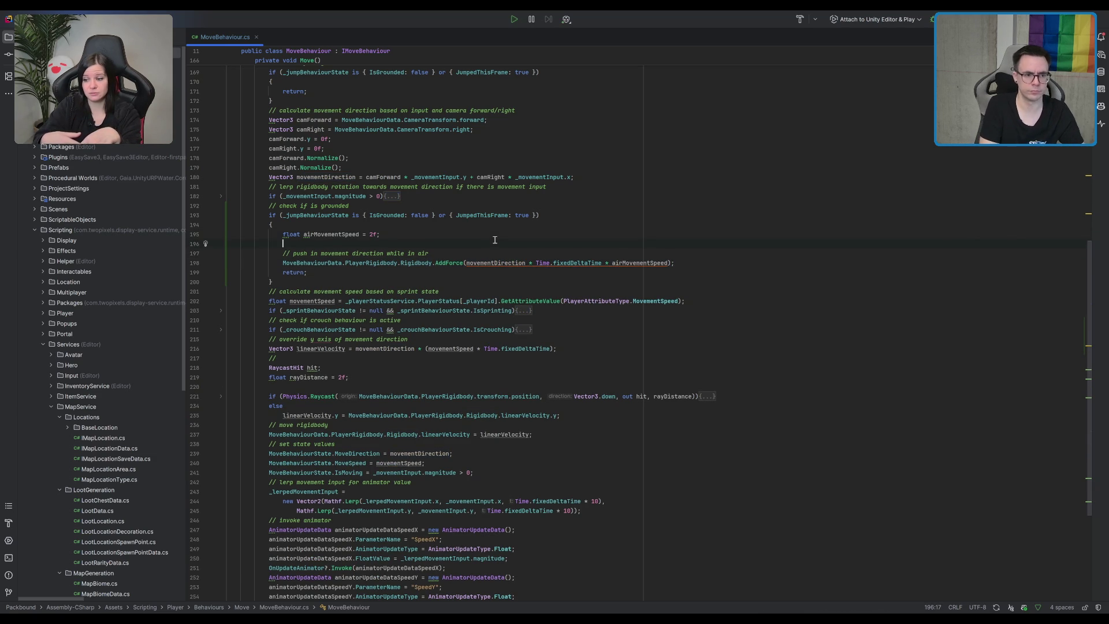
- Add a horizontal-only direction comment, movementDirection.y = 0 and Normalize(), then go to Unity
key(Return)
text(// change movement )
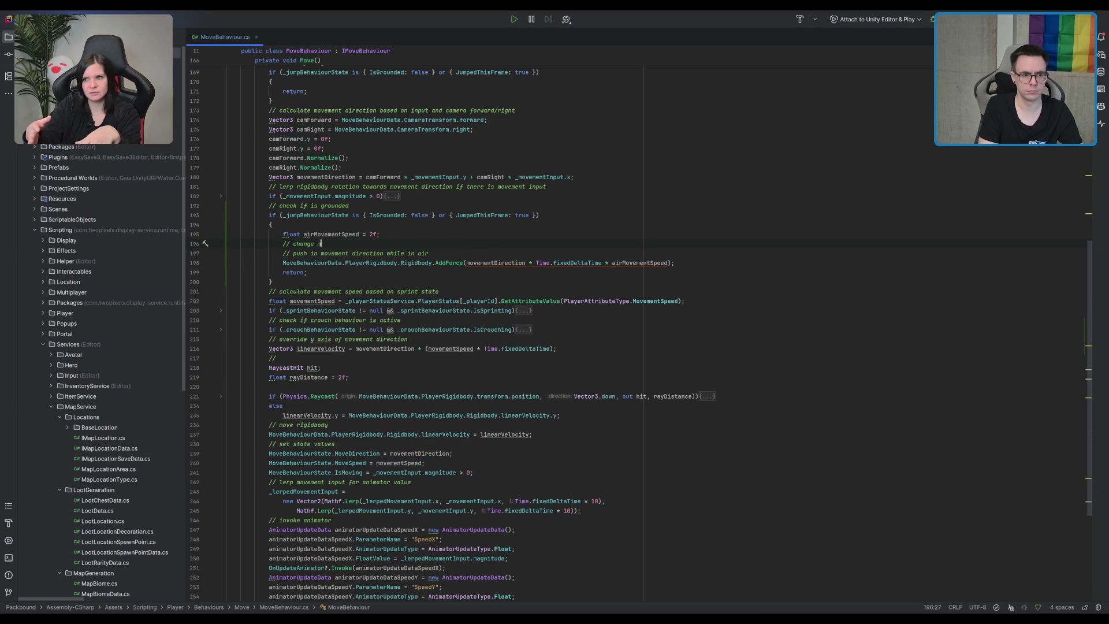
text(dire)
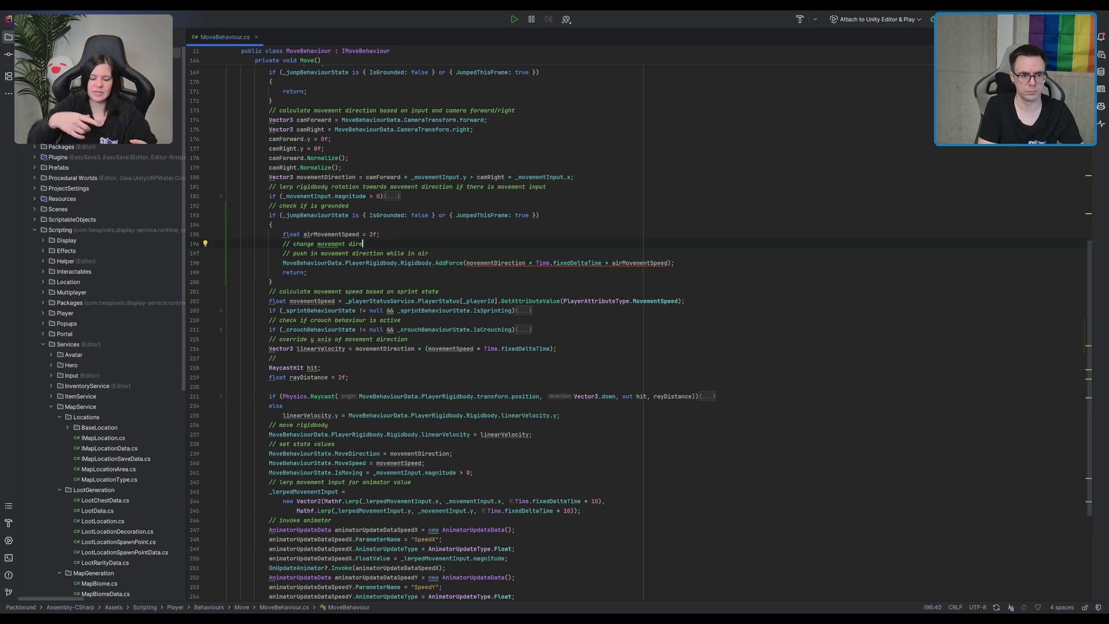
text(ction to)
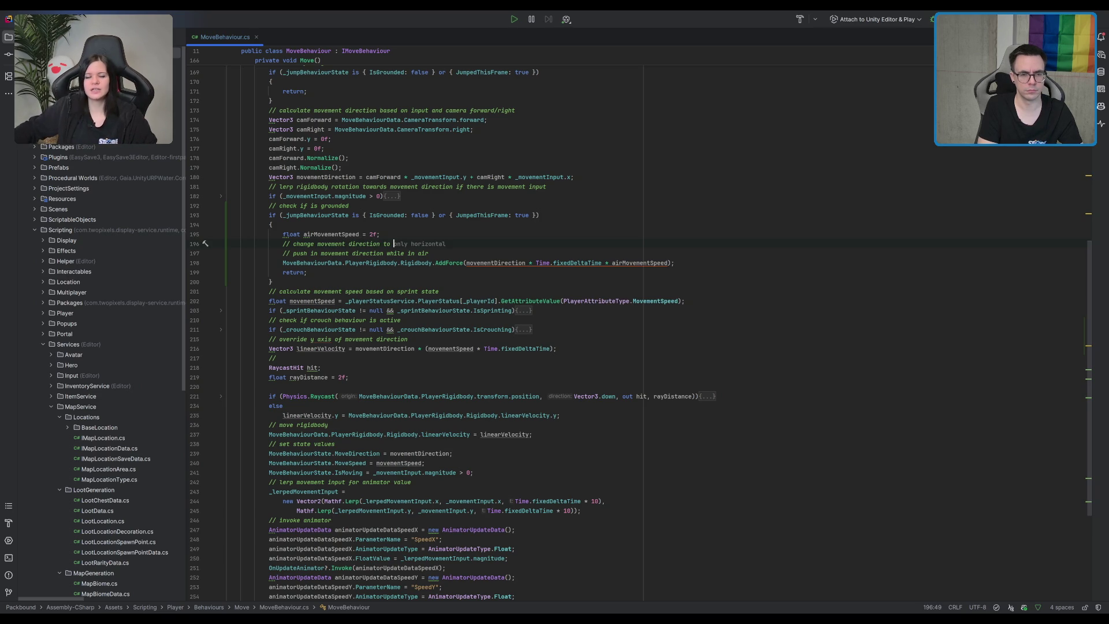
key(Tab)
key(Return)
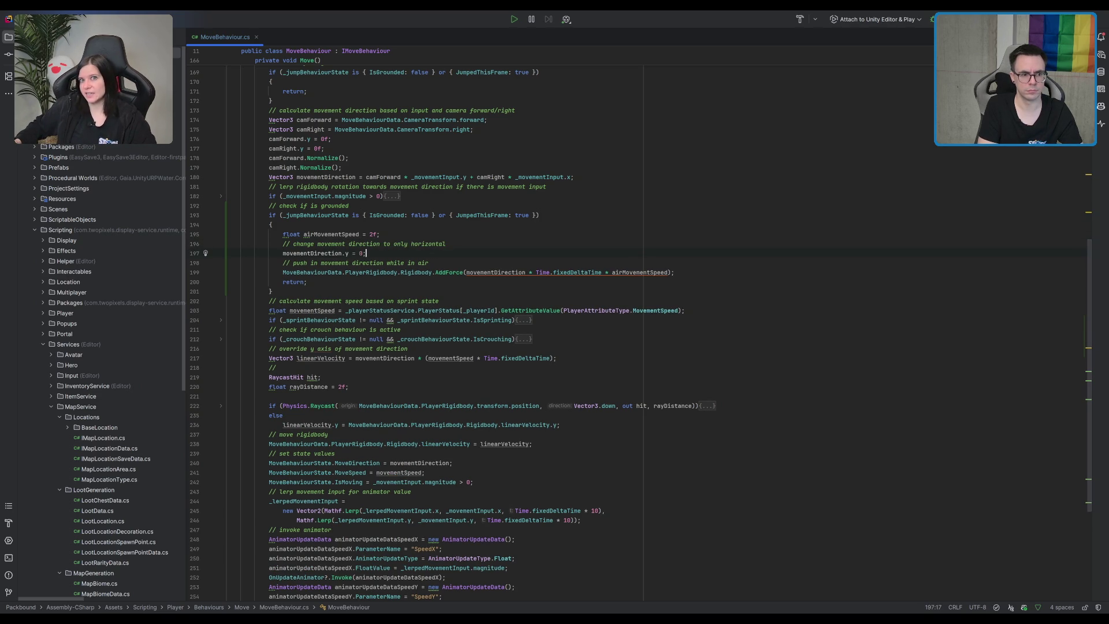
key(Tab)
key(Tab)
click(679, 320)
key(super+Tab)
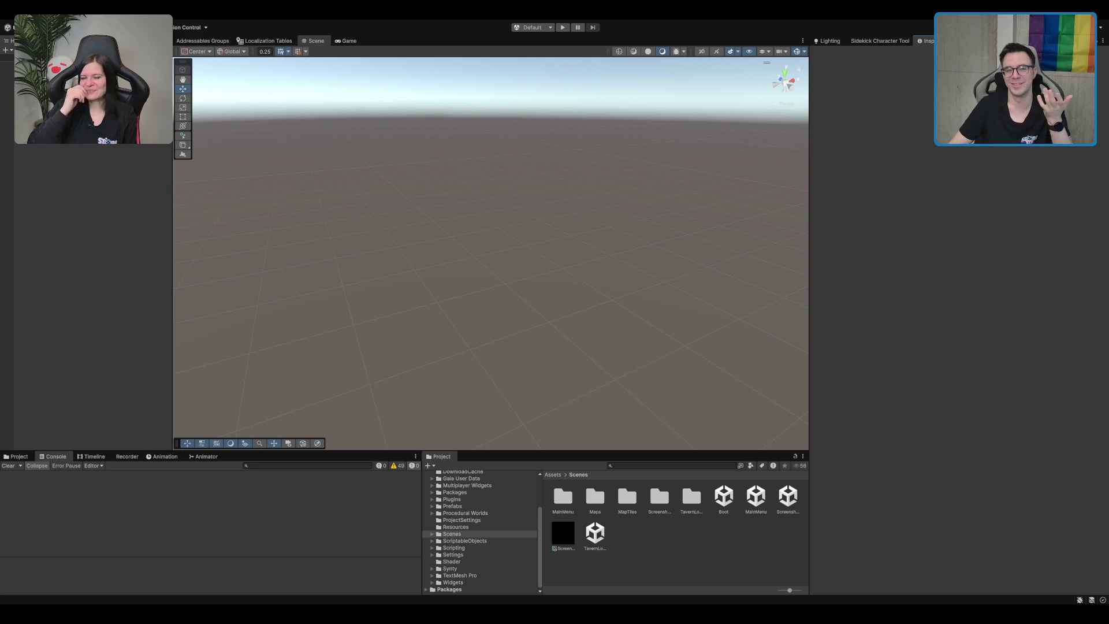
- Play an Einzelspieler game in the maximized Game view, walk the character, then stop
click(562, 27)
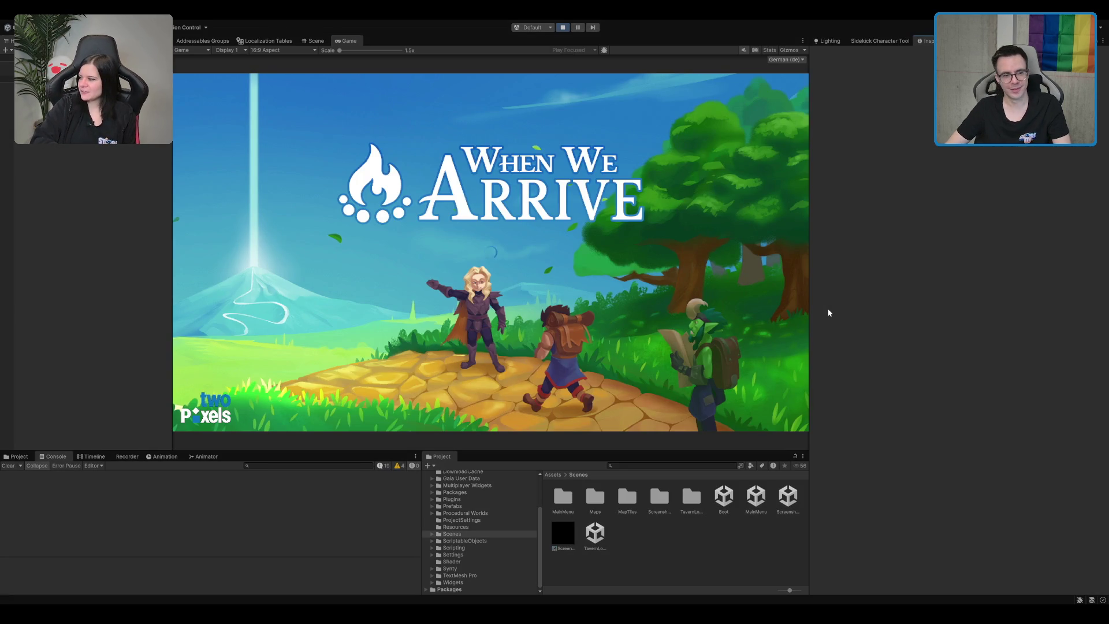
double_click(346, 40)
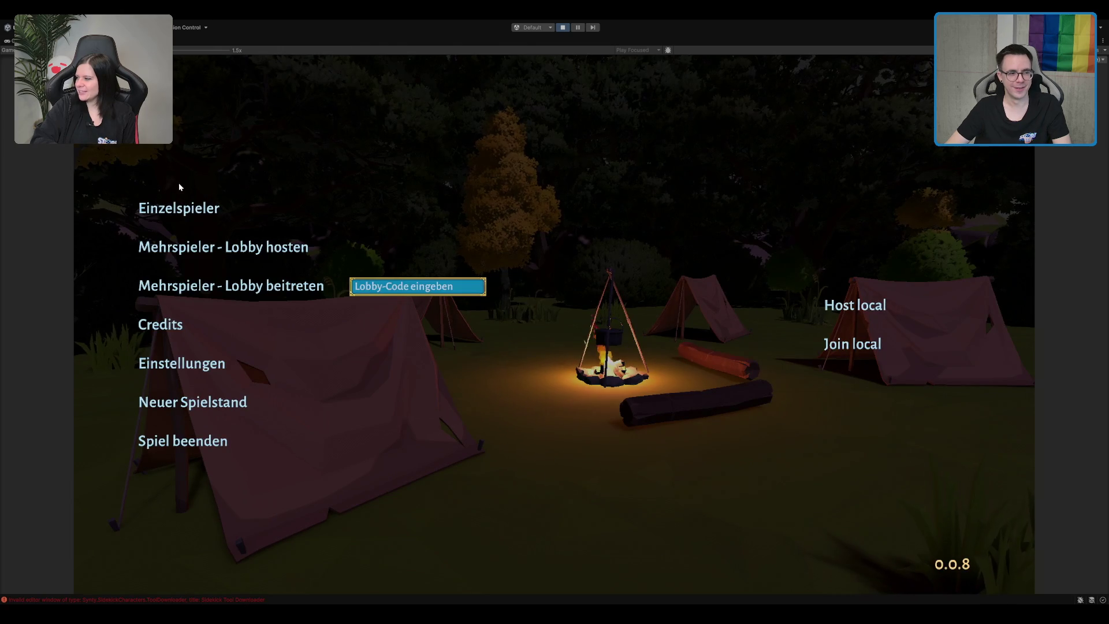
click(177, 207)
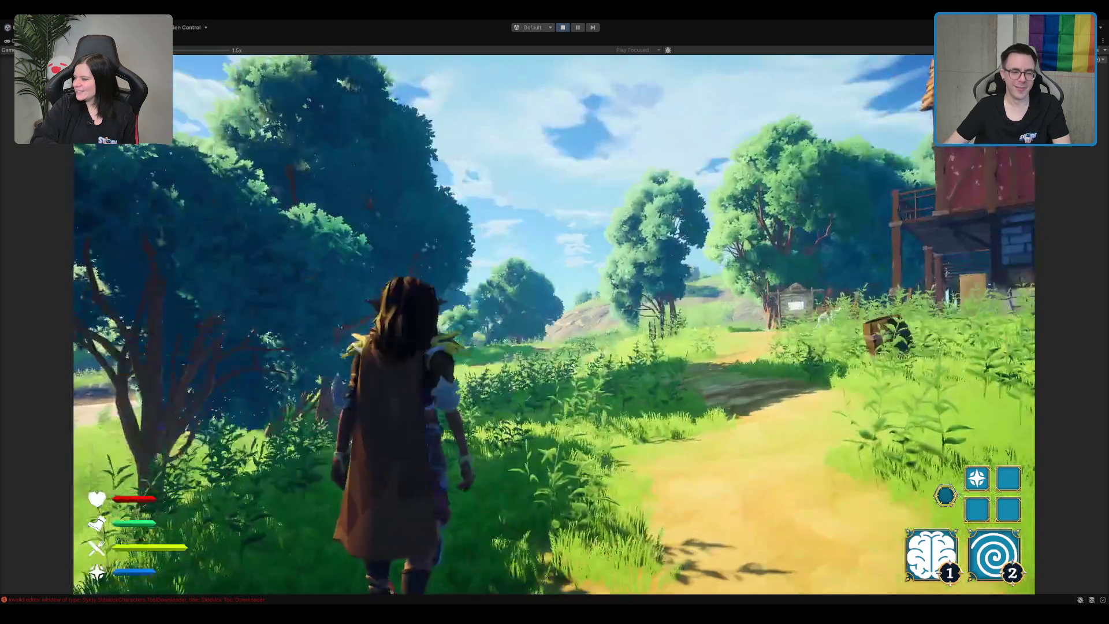
key(w)
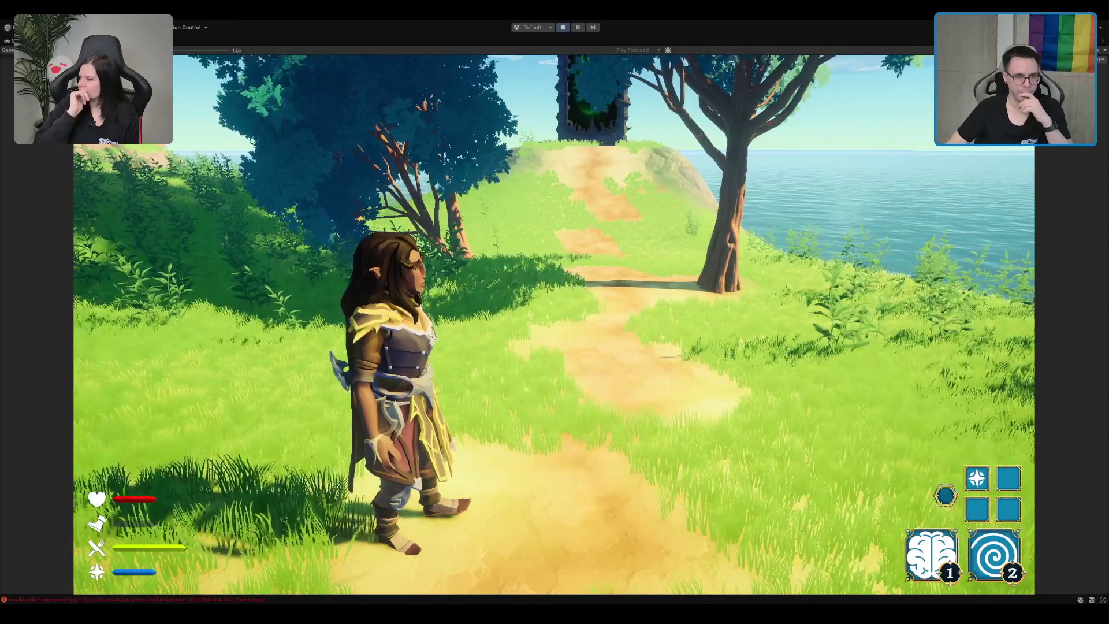
click(559, 28)
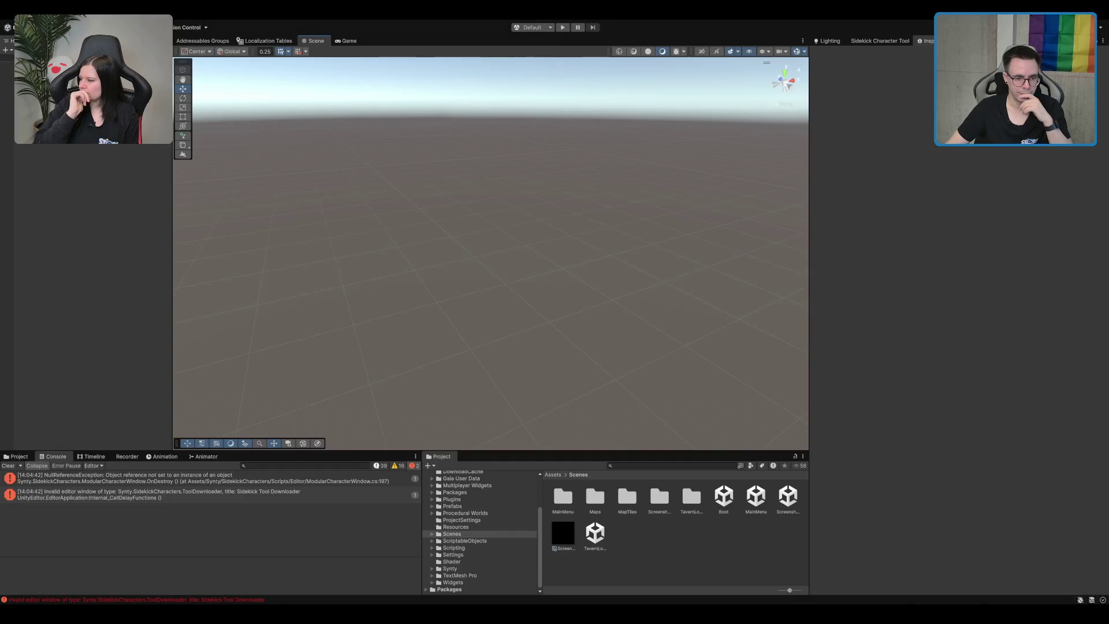
- Change airMovementSpeed from 2f to 20f in MoveBehaviour.cs and return to Unity
key(alt+Tab)
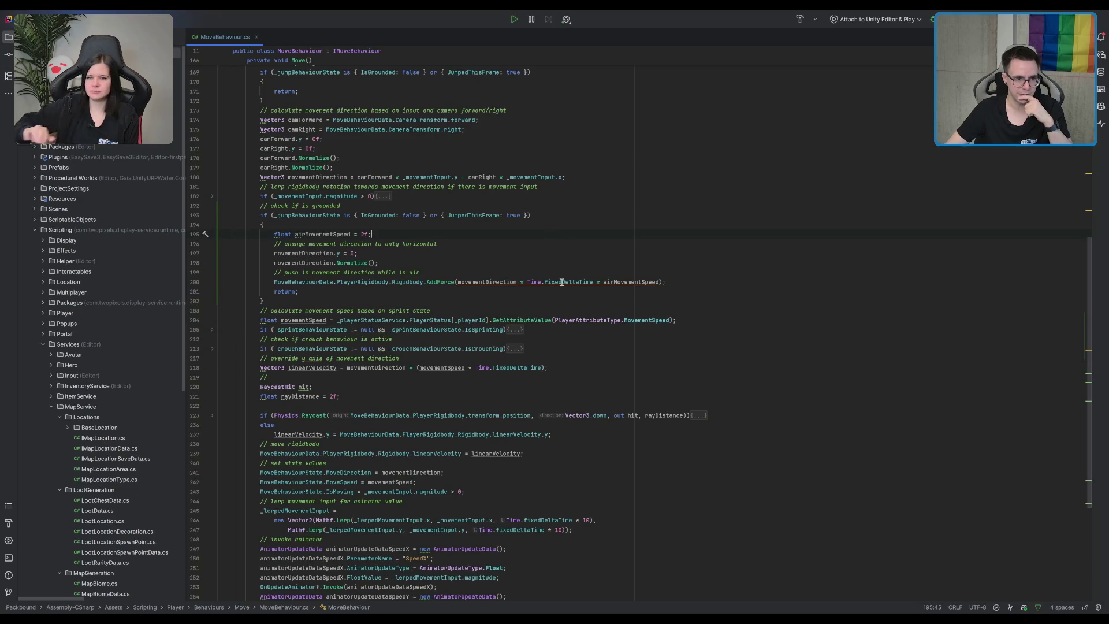
click(463, 244)
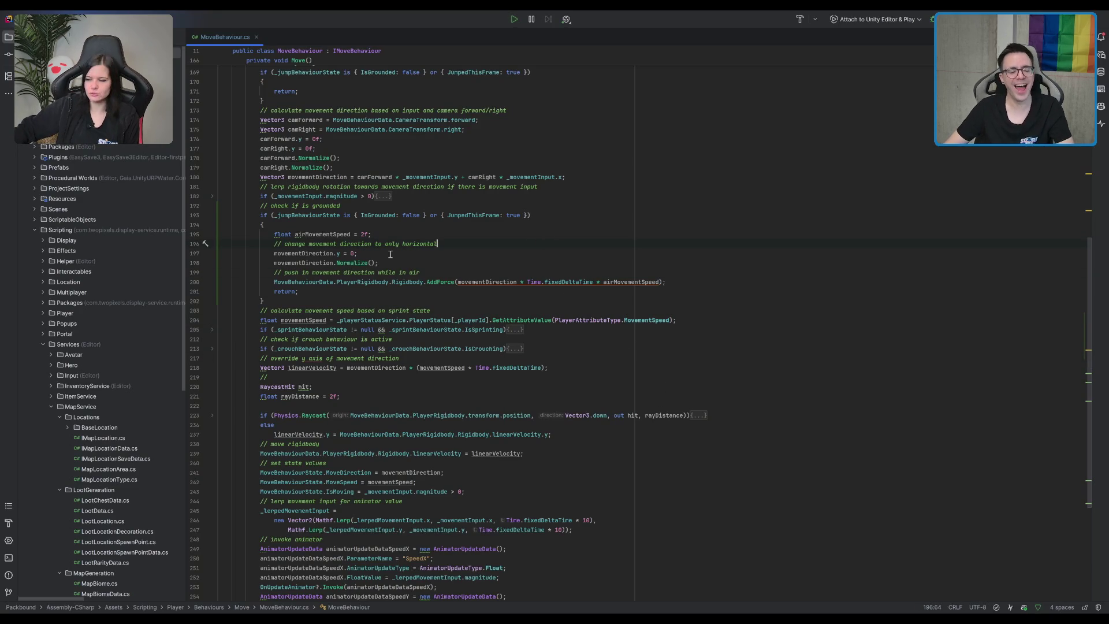
double_click(330, 233)
click(374, 234)
text(0)
click(718, 244)
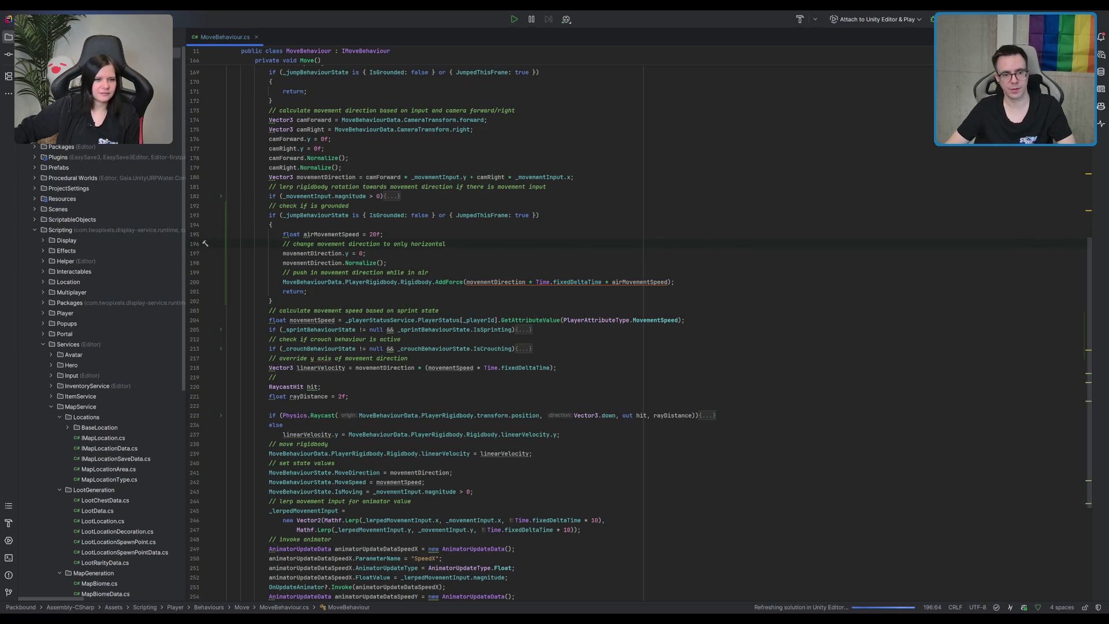
key(alt+Tab)
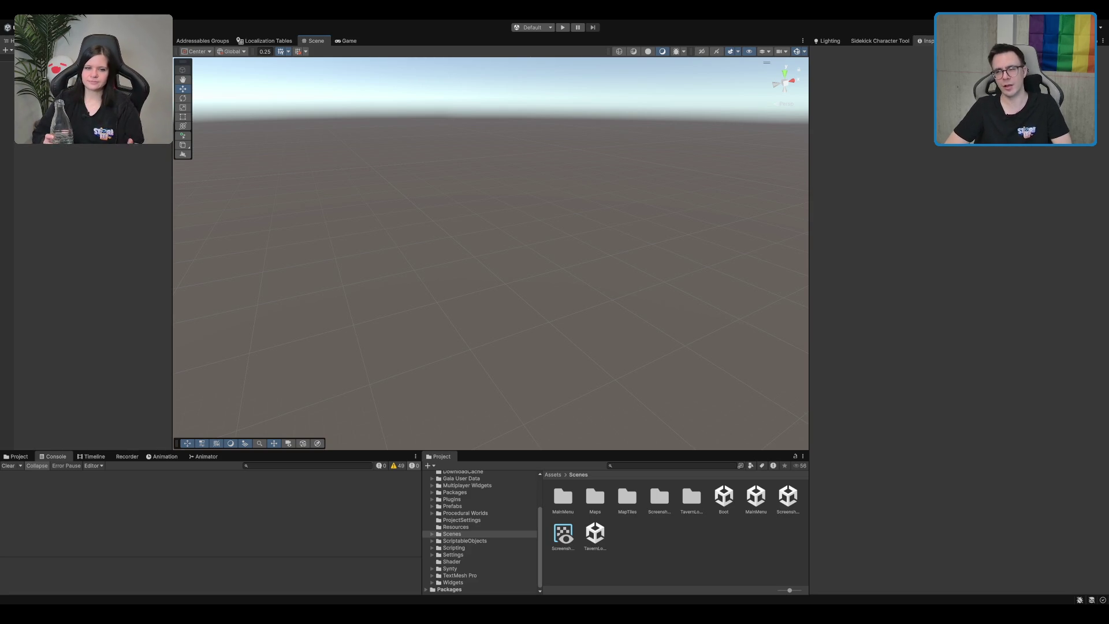
- Enter Play mode with Ctrl+P, start Einzelspieler, then bring MoveBehaviour.cs back up
key(ctrl+p)
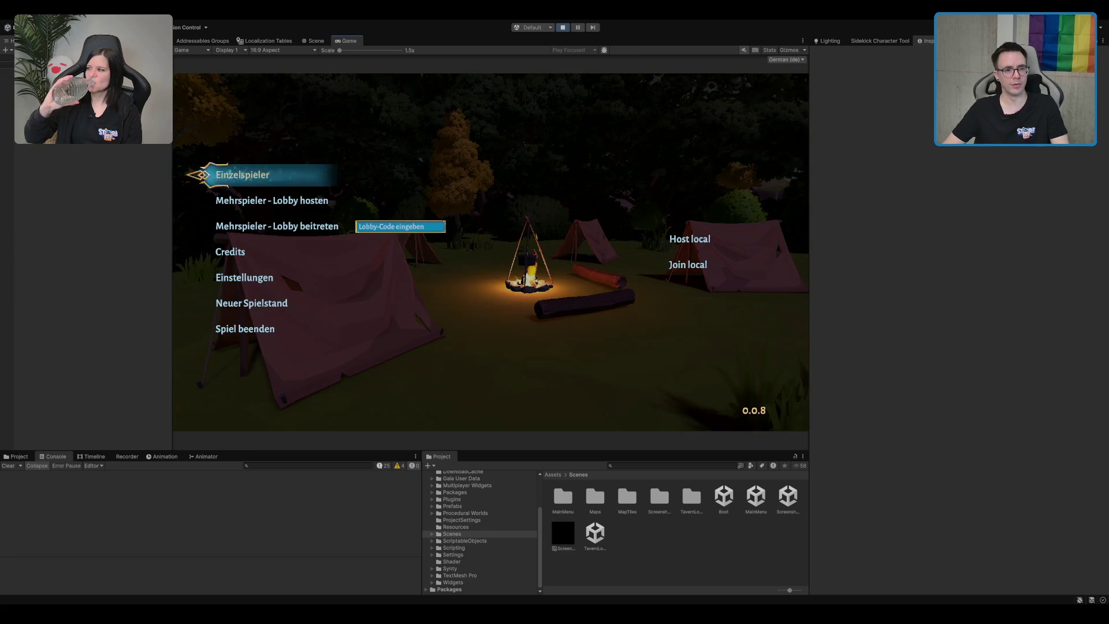
click(237, 173)
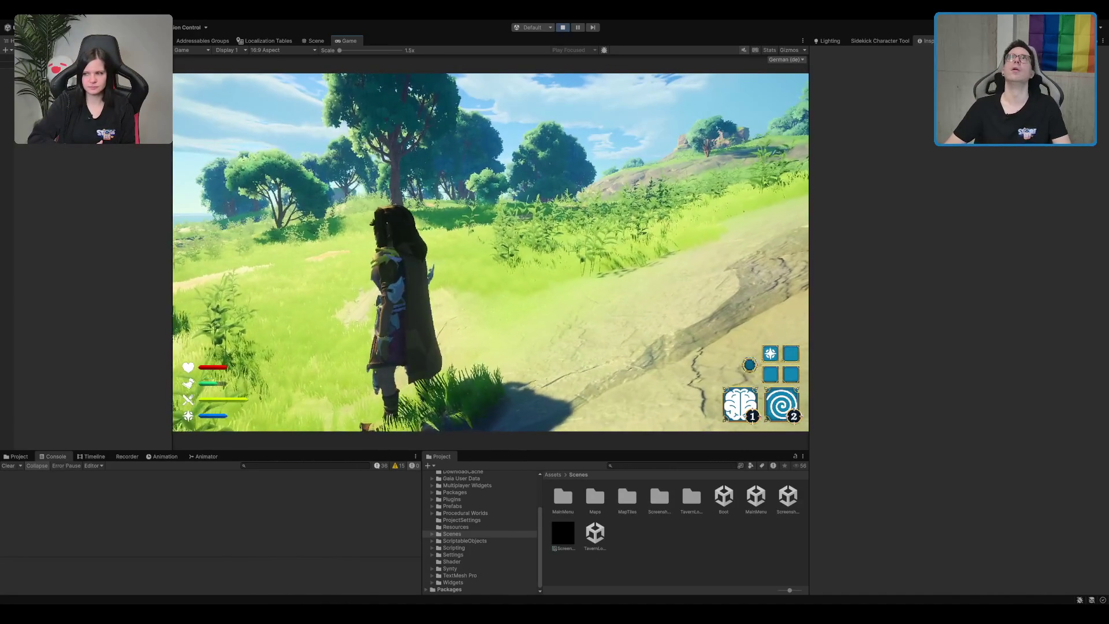
key(alt+Tab)
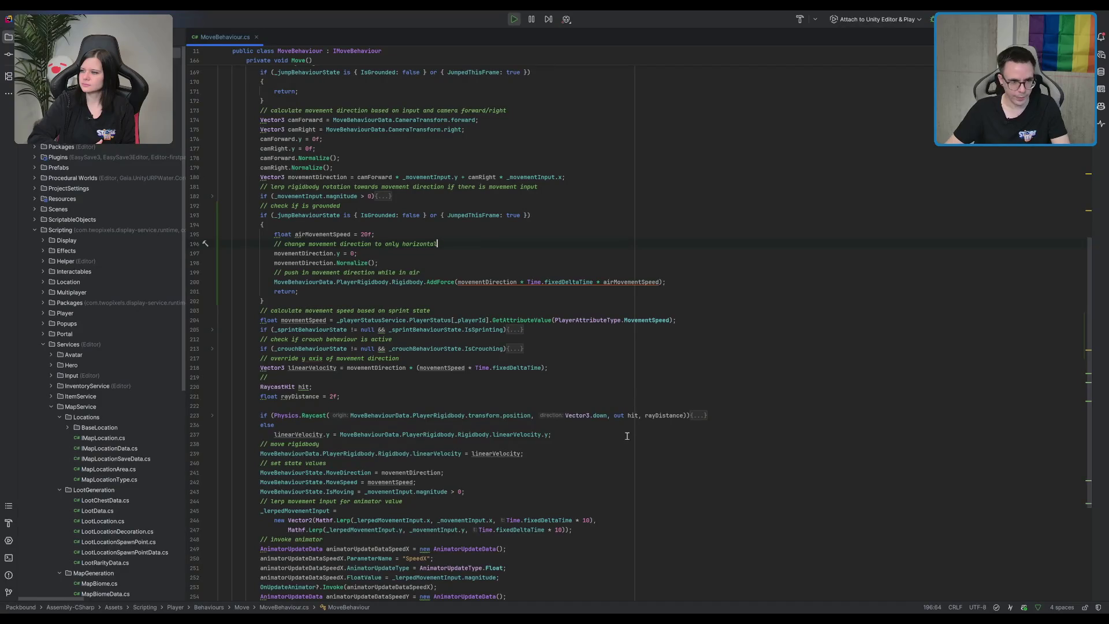
scroll(558, 247, up, 3)
click(479, 171)
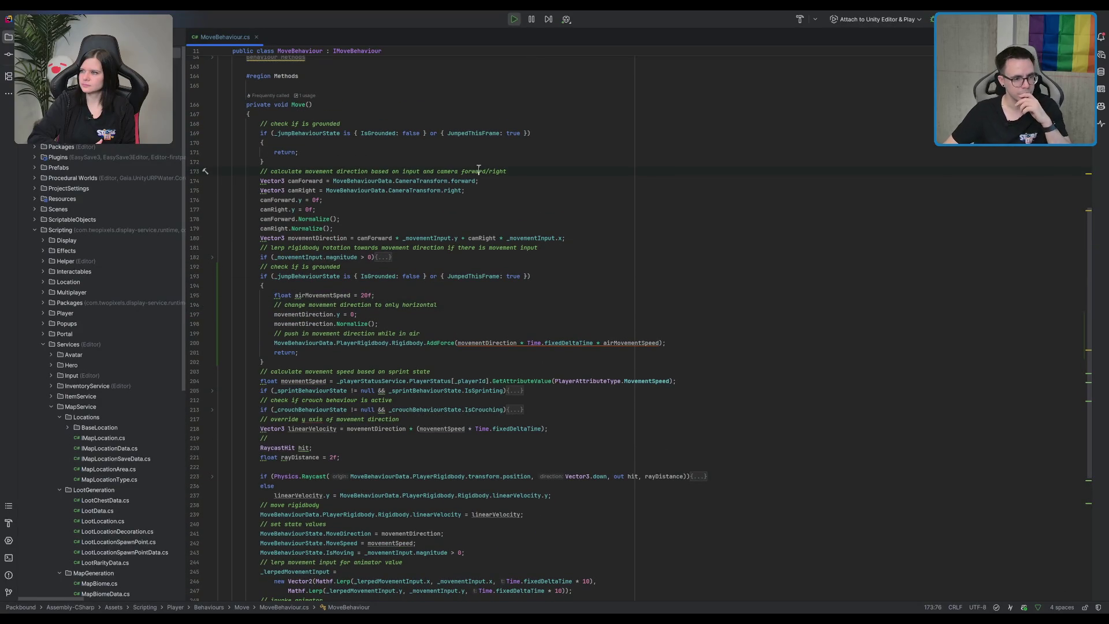
click(613, 151)
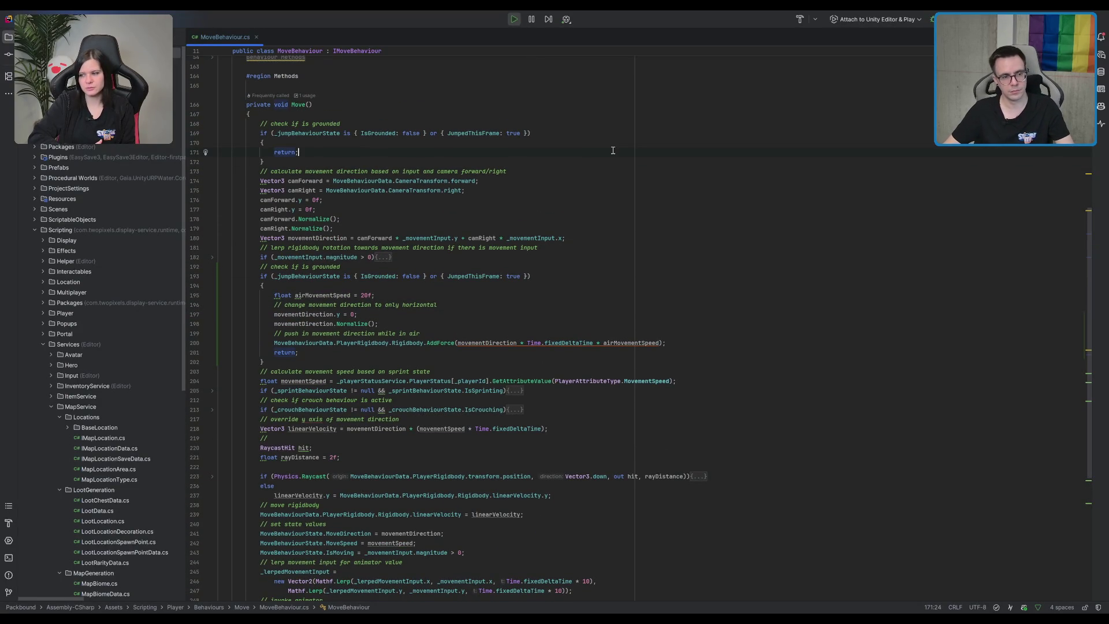
click(491, 180)
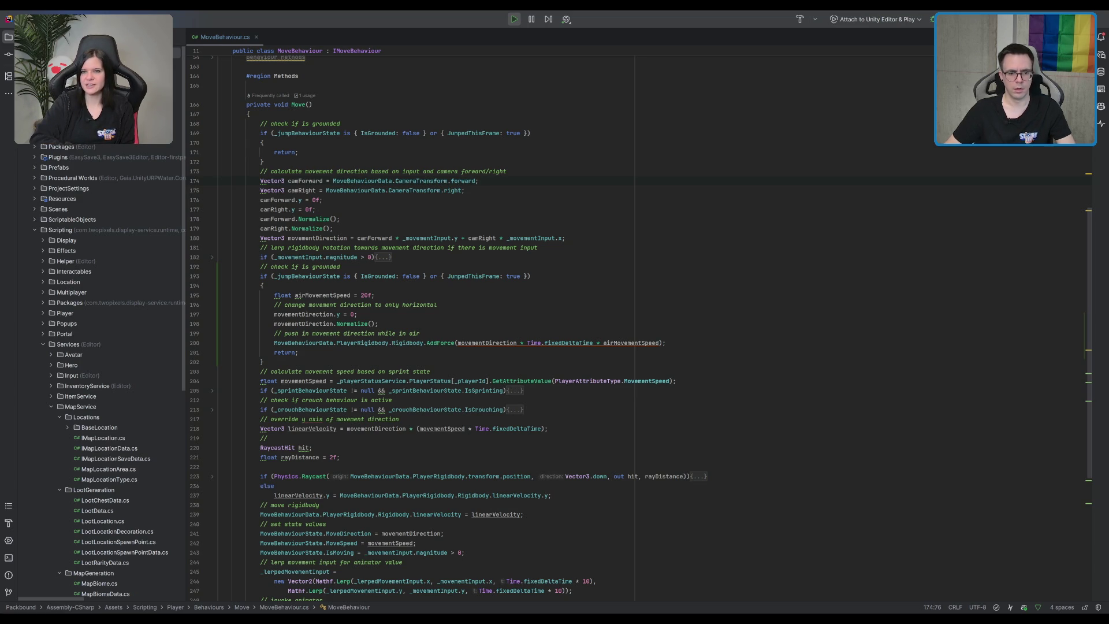
- Review the airMovementSpeed, Normalize and AddForce lines of the in-air block
click(691, 297)
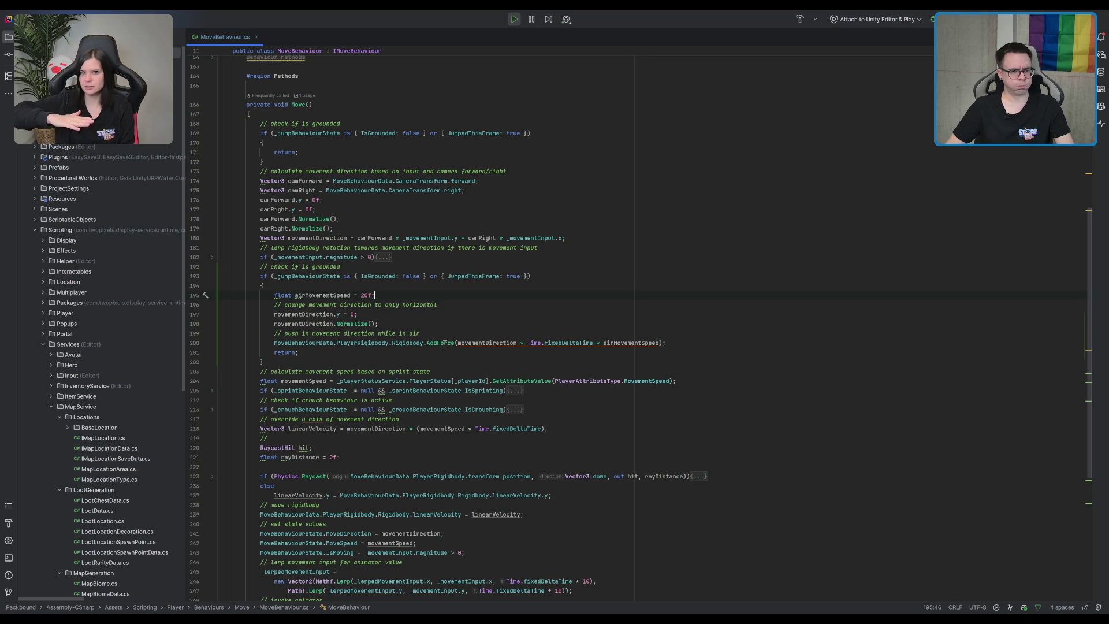
click(682, 341)
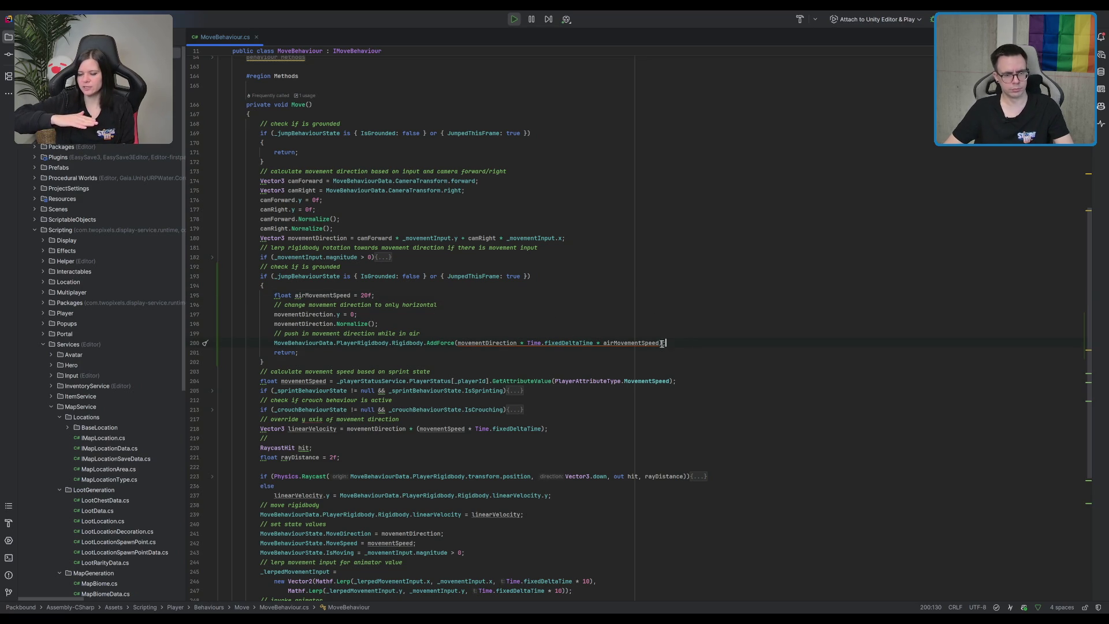
click(664, 342)
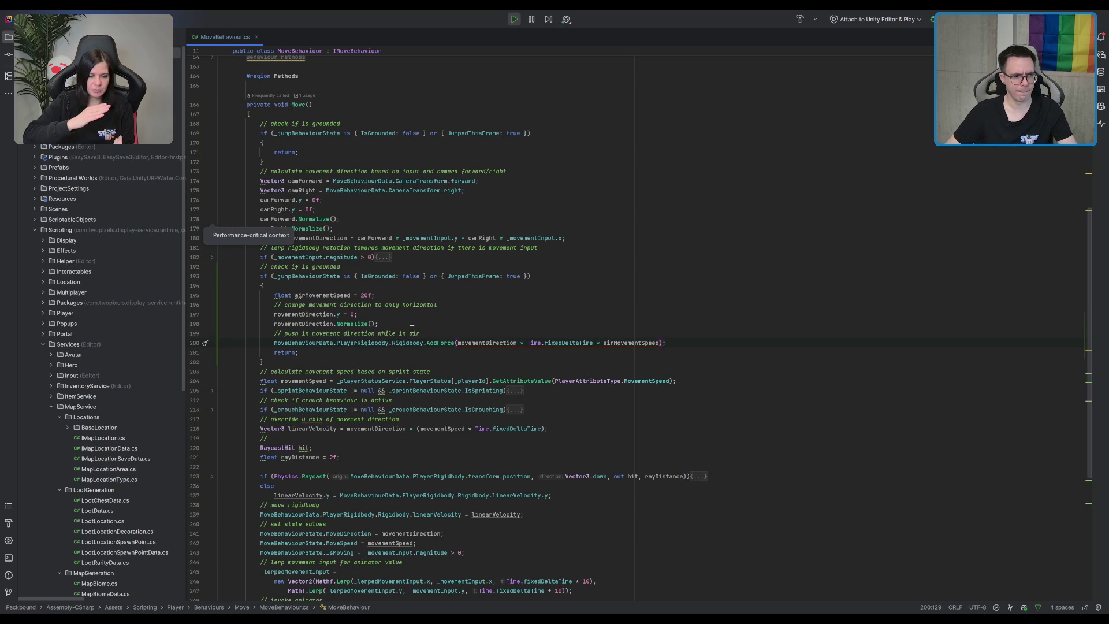
click(306, 324)
scroll(306, 324, down, 5)
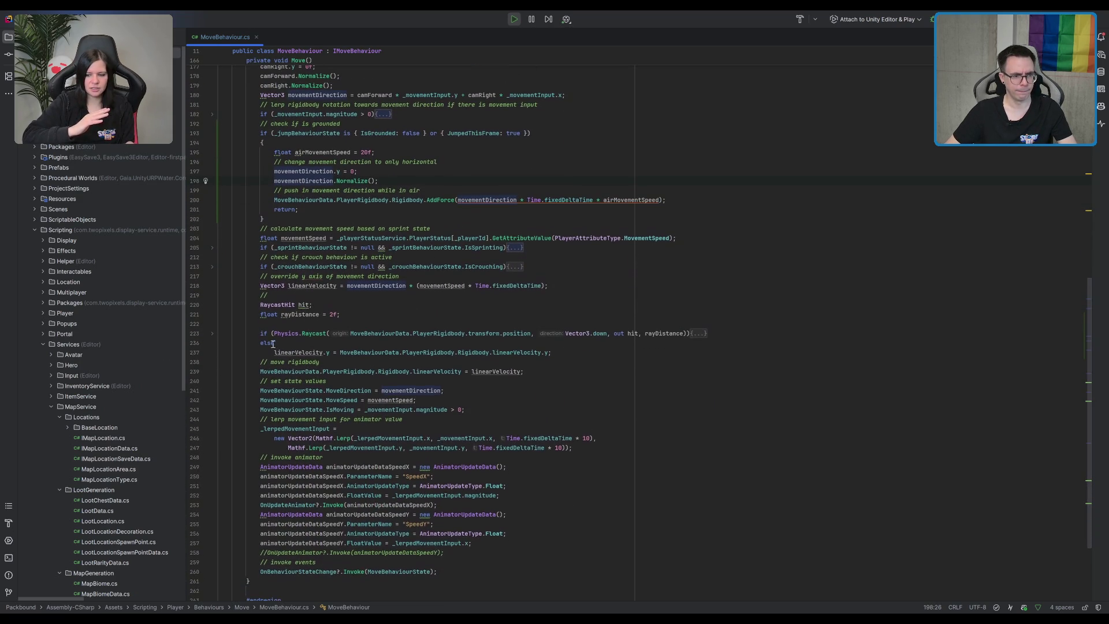
scroll(654, 238, up, 3)
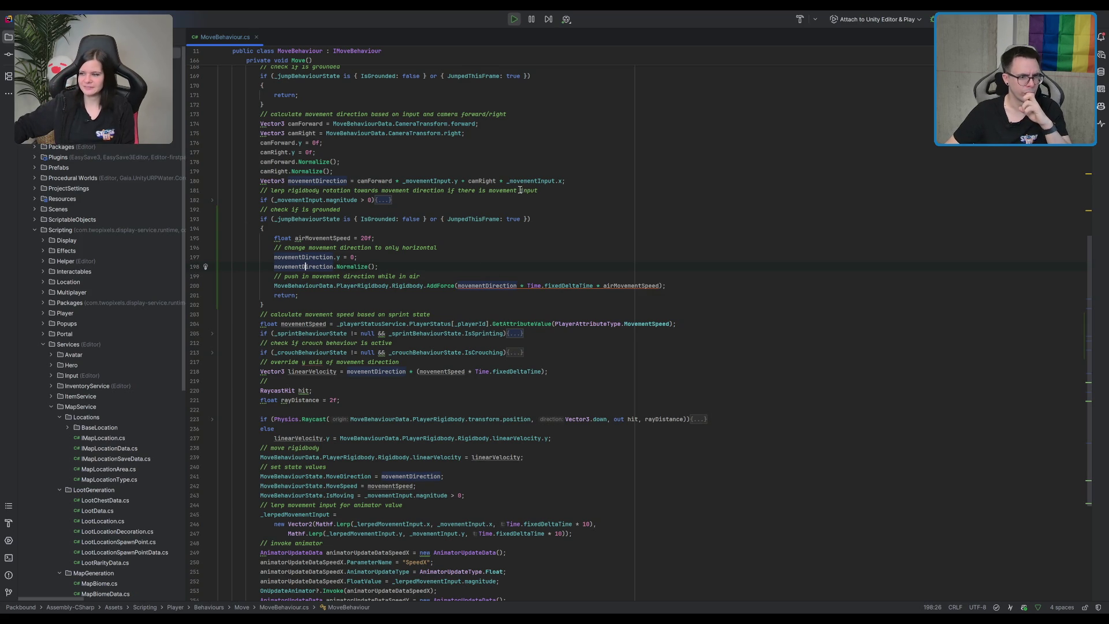
scroll(487, 159, up, 1)
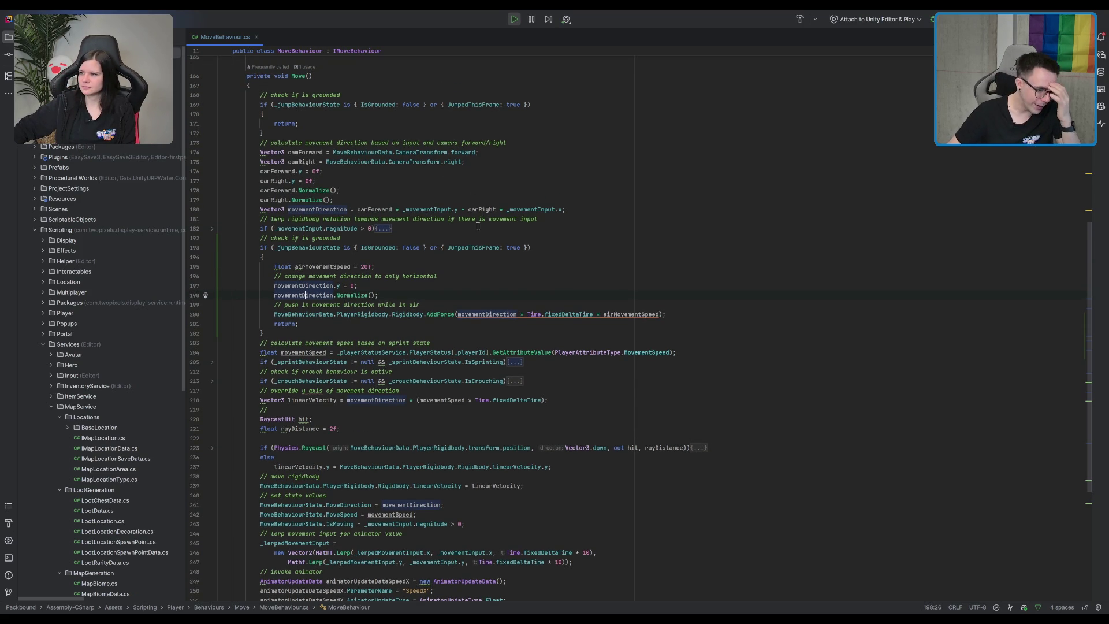
scroll(347, 197, up, 2)
- Delete the 'check if is grounded' early-return block in Move(), then return to Unity
click(306, 186)
key(shift+Up)
key(shift+Up)
key(shift+Up)
key(shift+Home)
key(Delete)
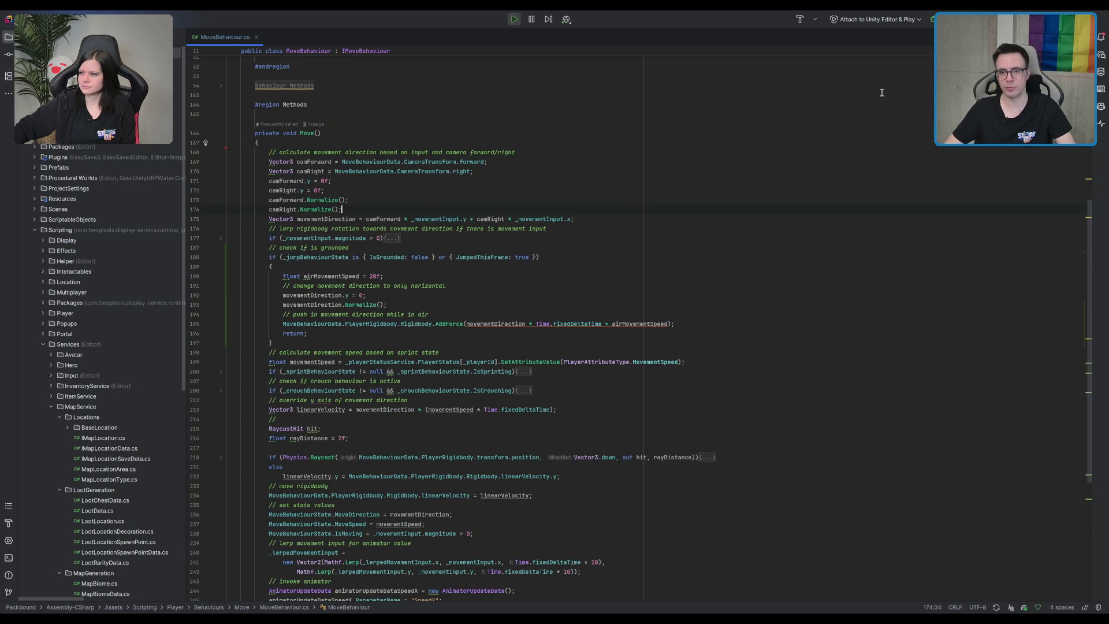
key(alt+Tab)
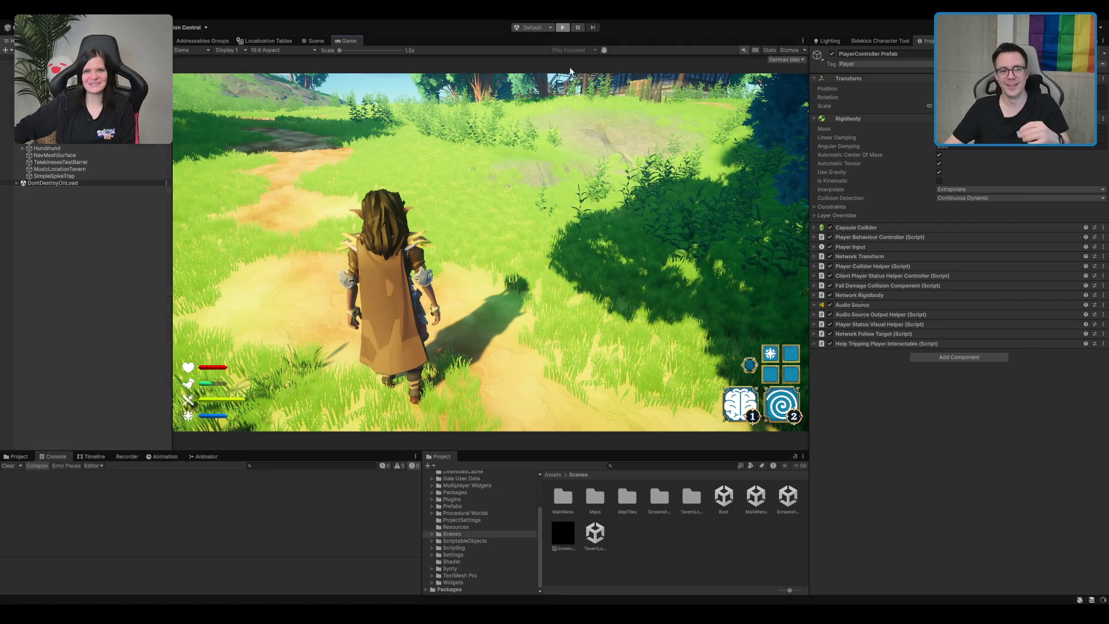
- Restart Play mode so the edited script recompiles, then start an Einzelspieler game
click(566, 28)
click(565, 28)
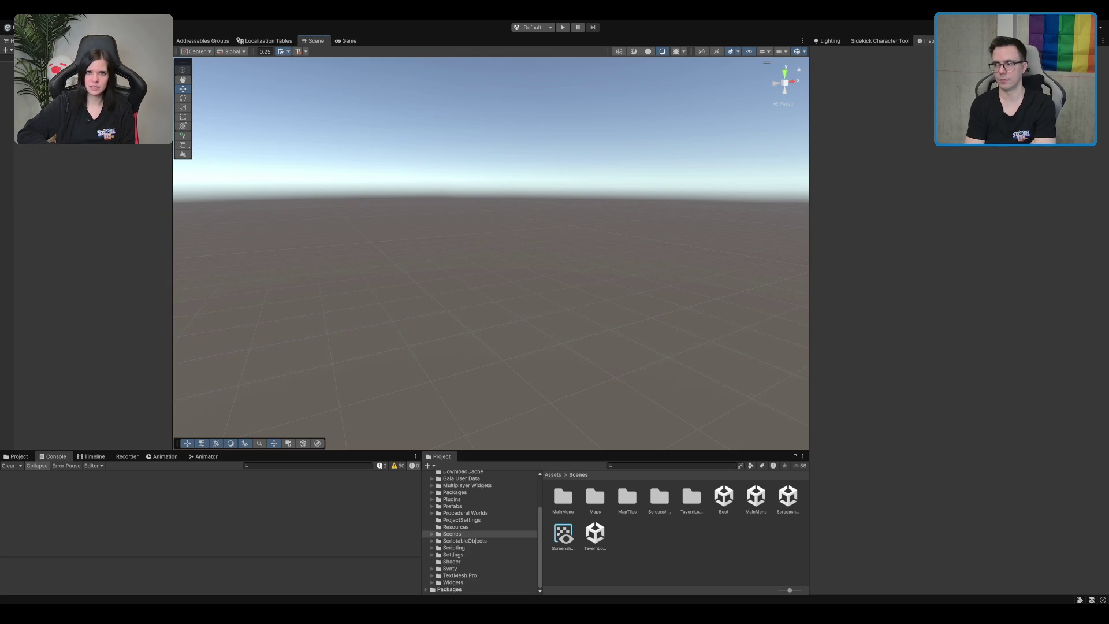
key(ctrl+p)
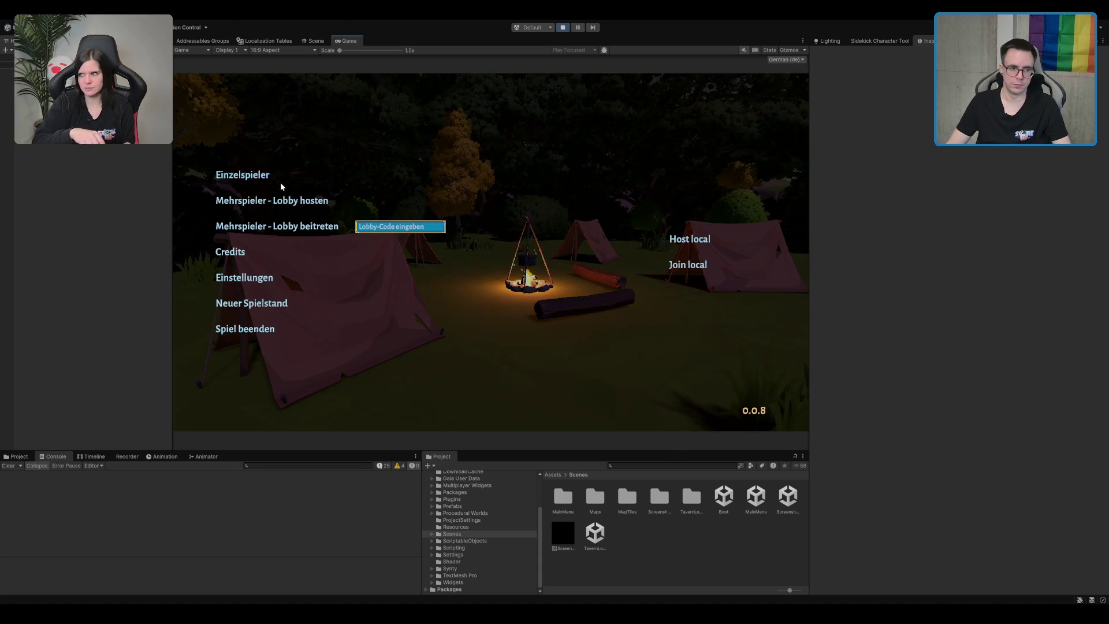
click(285, 184)
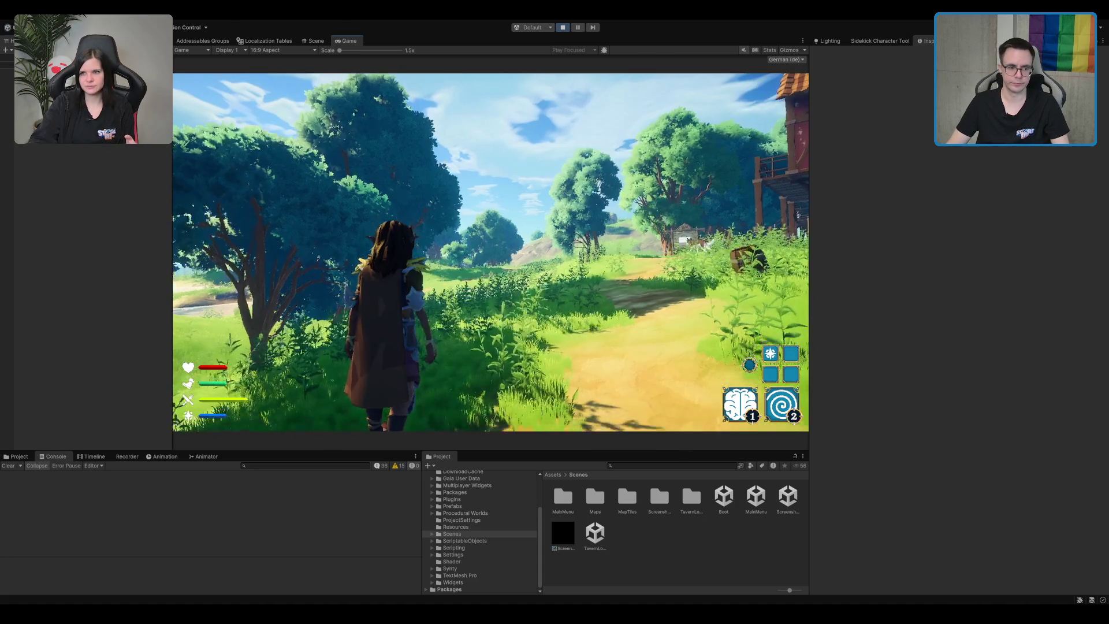
- Run and jump the character through grass and onto the path, then exit Play mode for Rider
key(a)
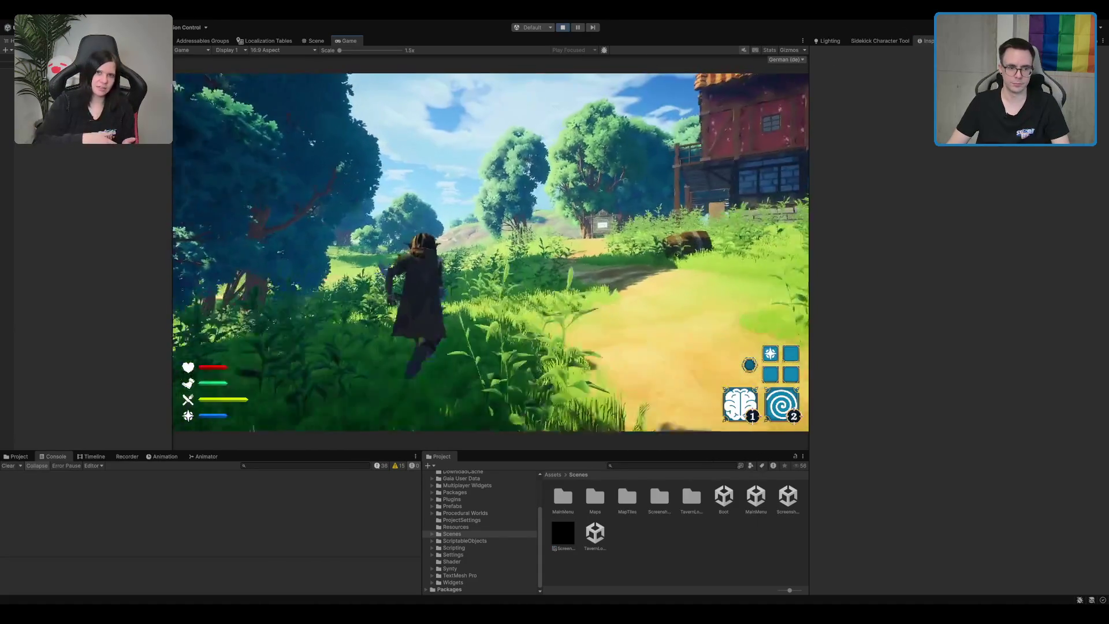
key(w)
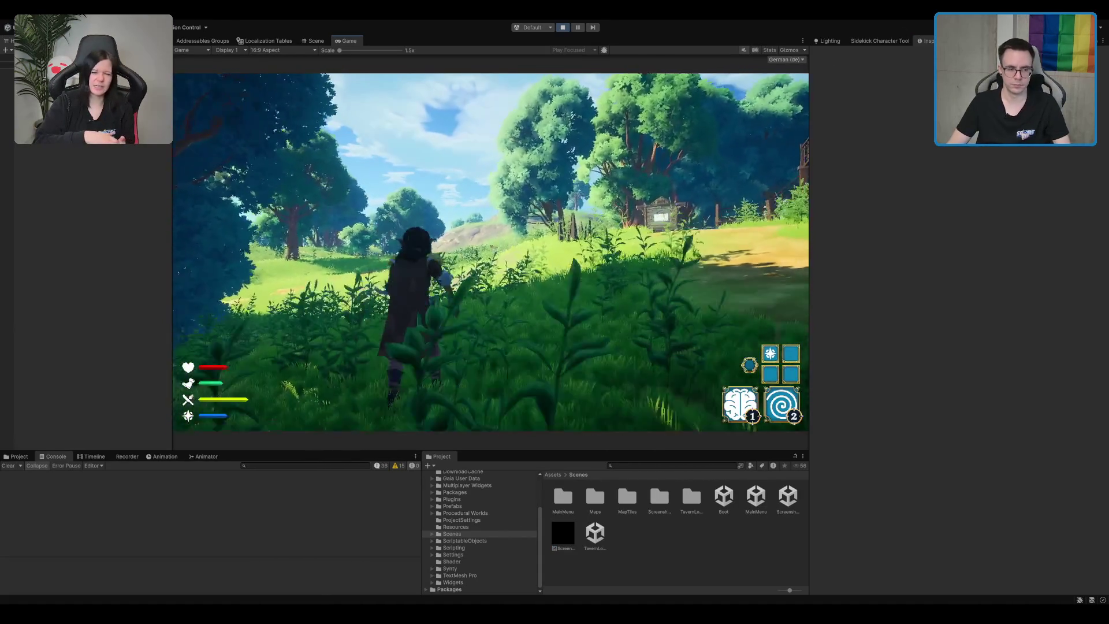
key(space)
key(a)
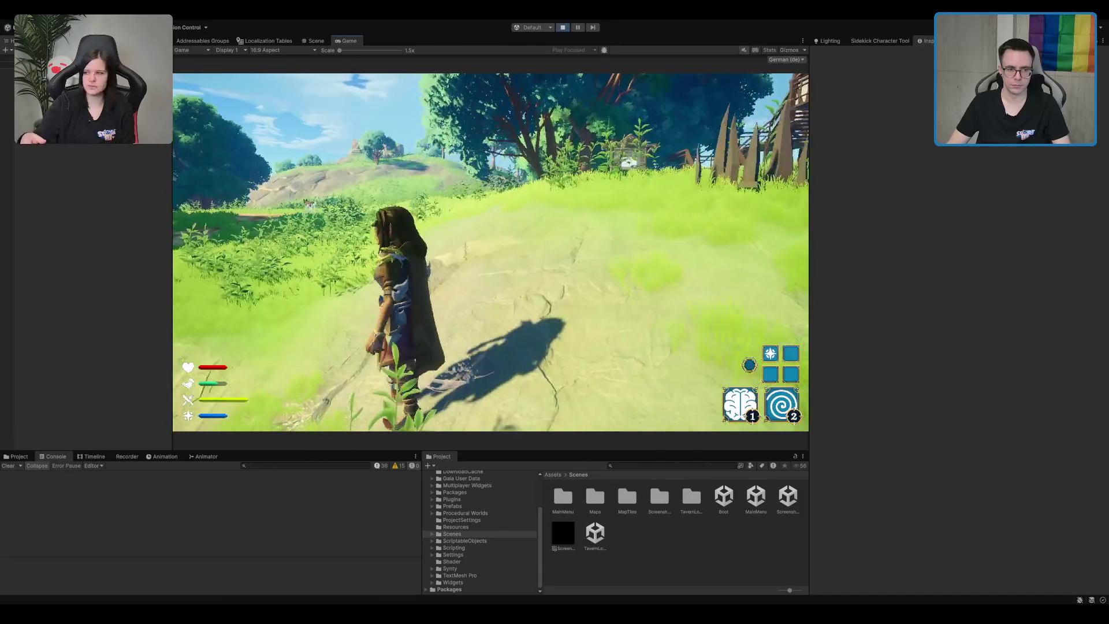
key(w)
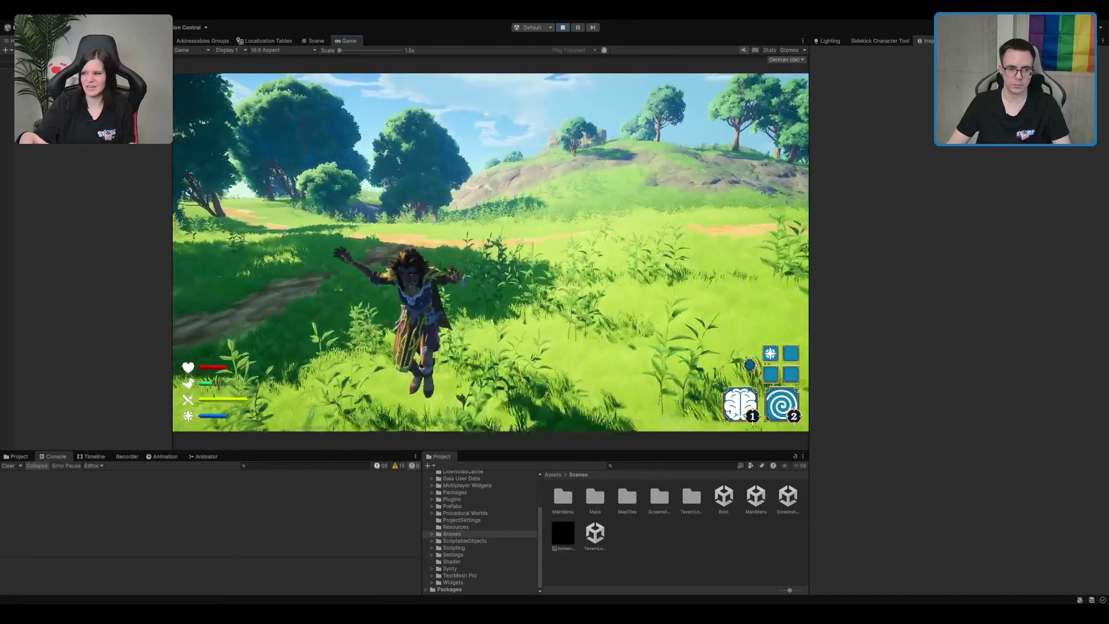
key(w)
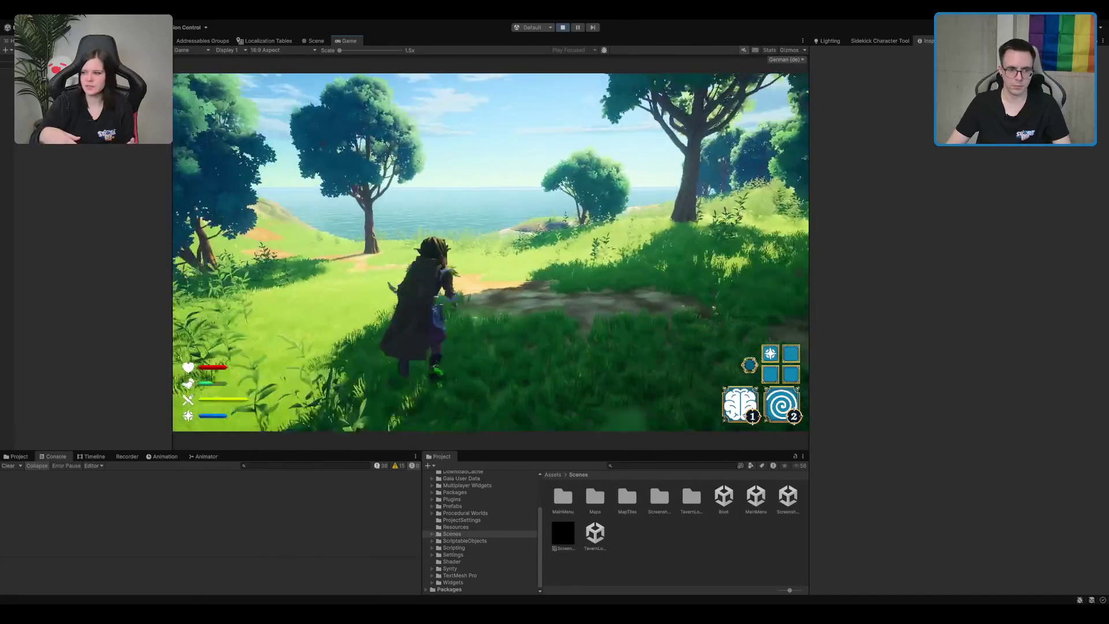
key(a)
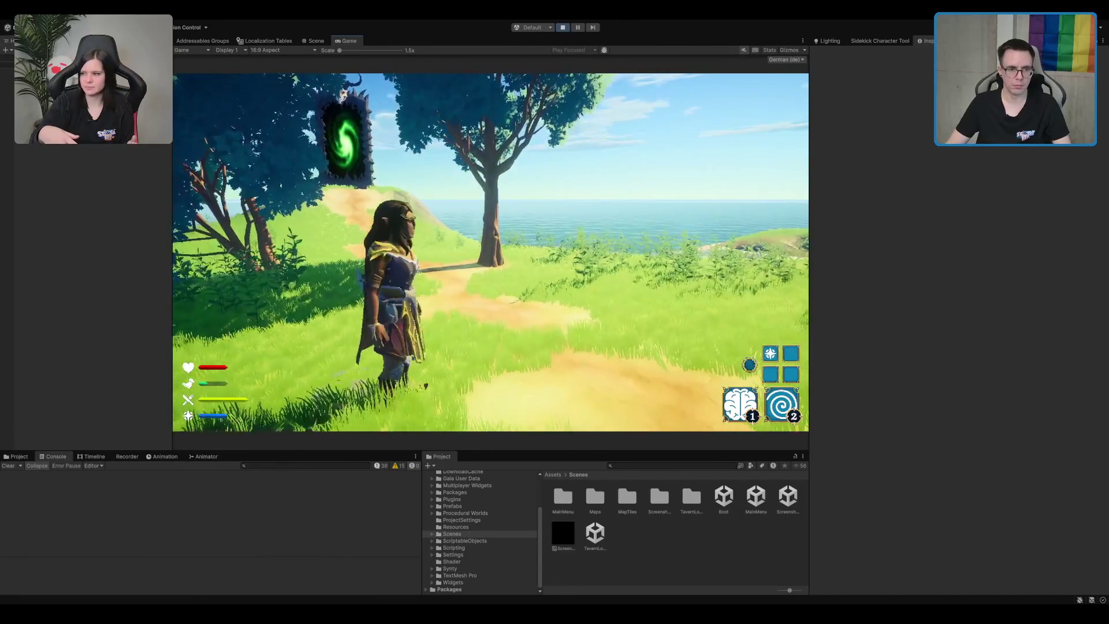
key(ctrl+p)
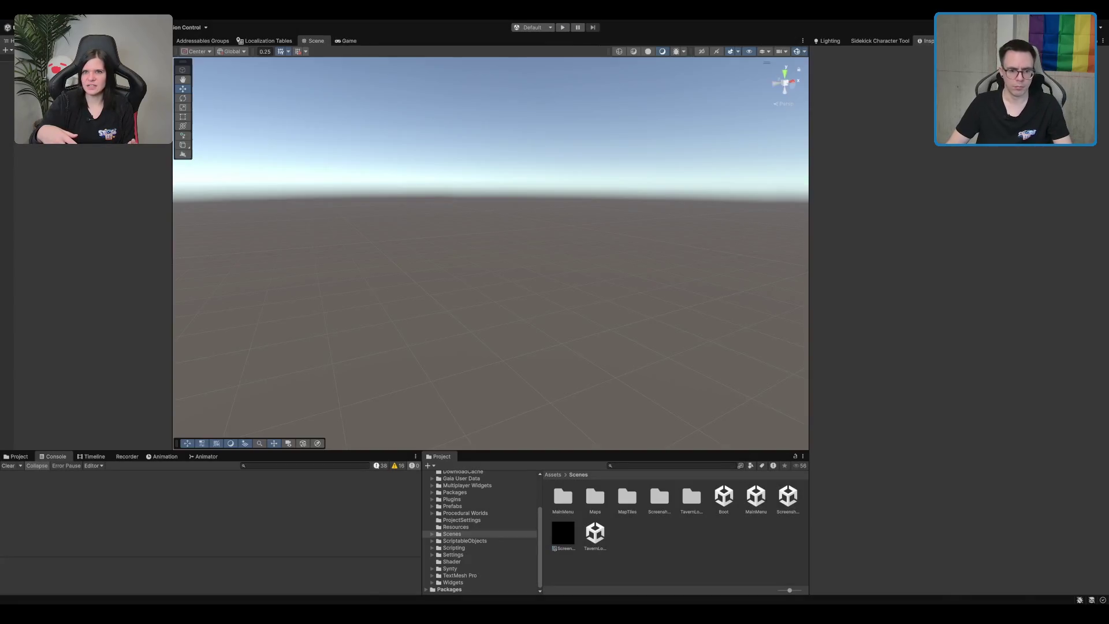
key(alt+Tab)
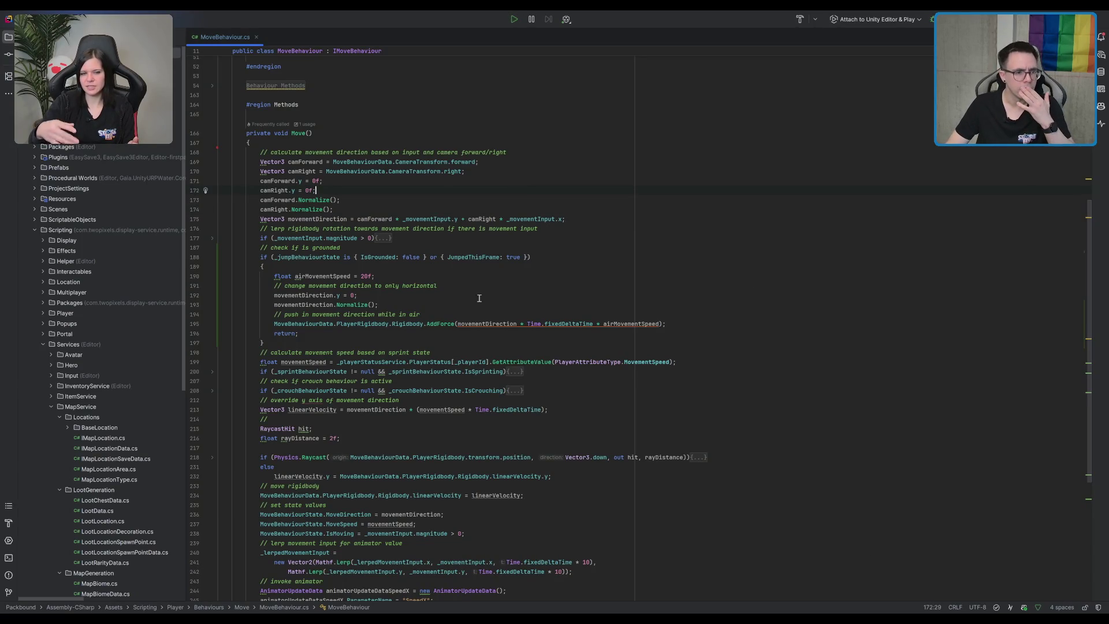
- Change airMovementSpeed on line 190 from 20f to 2000f, save, and return to the Unity game
scroll(388, 205, down, 3)
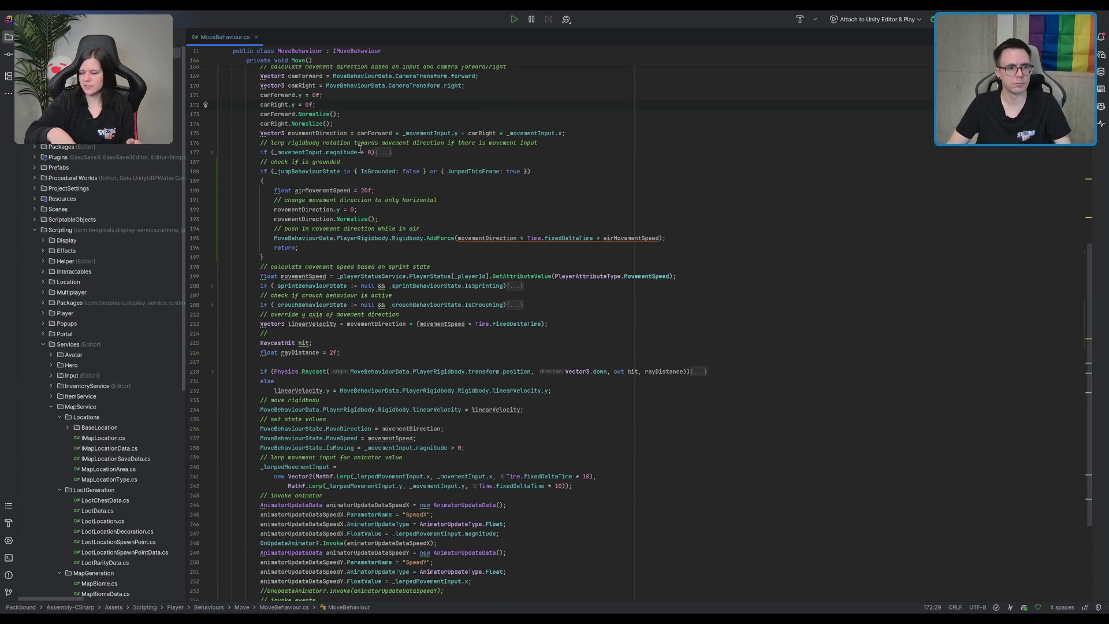
double_click(292, 153)
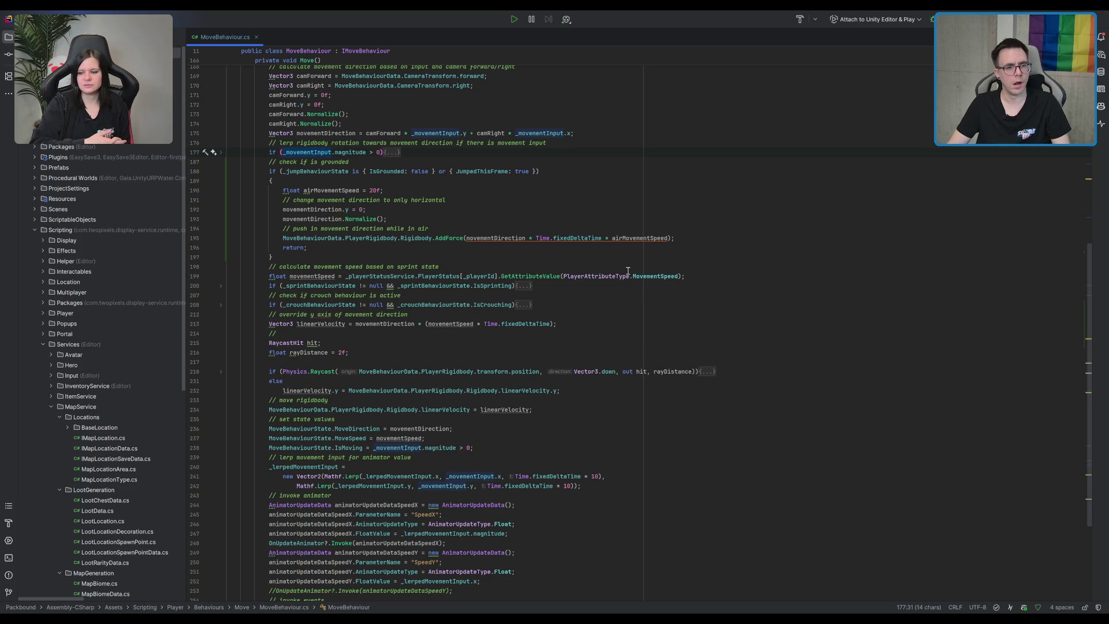
text(a)
click(771, 127)
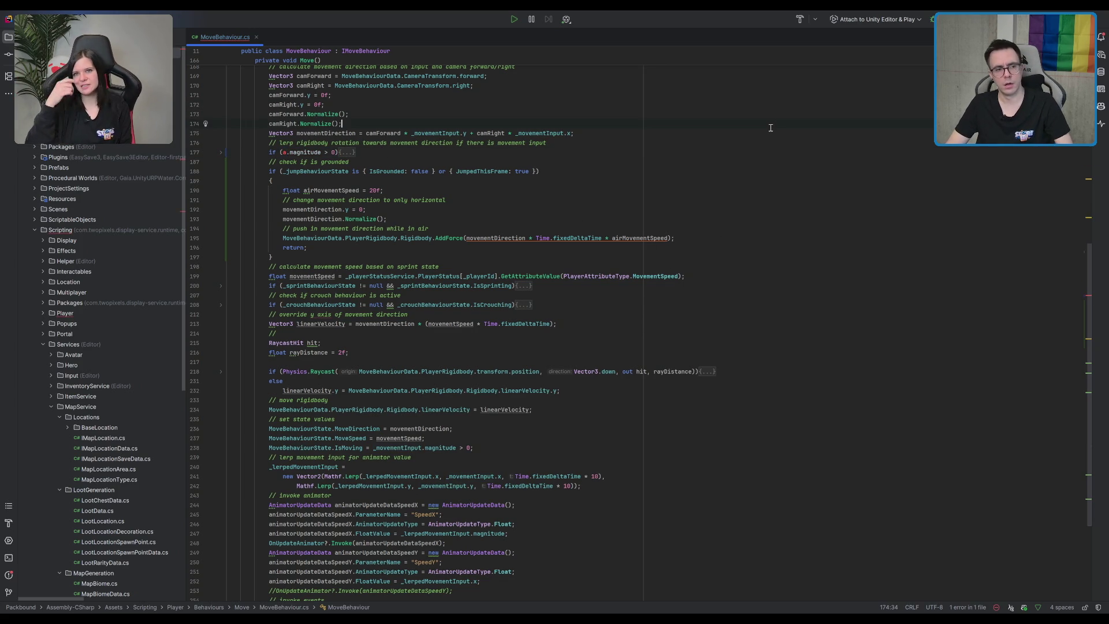
key(ctrl+z)
click(740, 132)
click(589, 218)
click(377, 190)
text(00)
click(616, 190)
key(ctrl+s)
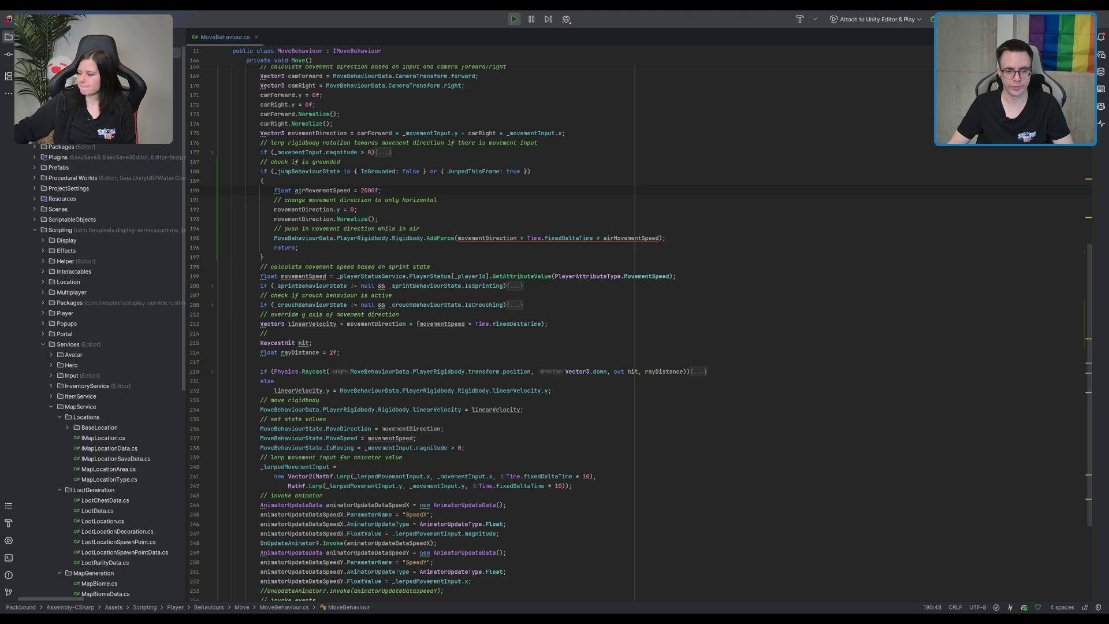
key(alt+Tab)
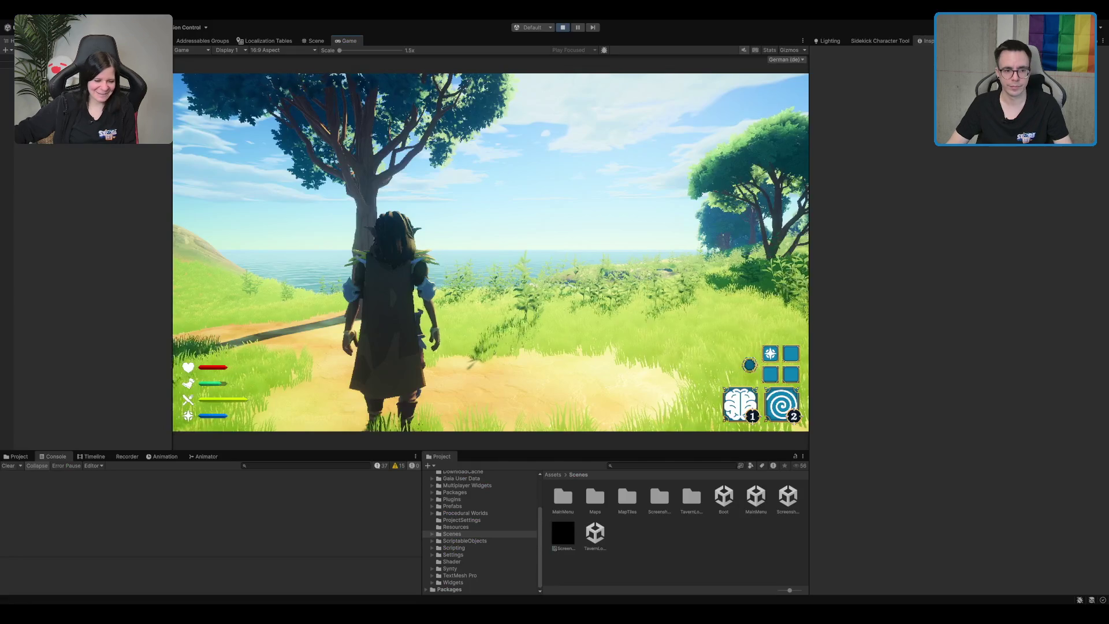
- Run and jump the character toward the portal to test the 2000f air speed, then return to Rider
key(w)
key(space)
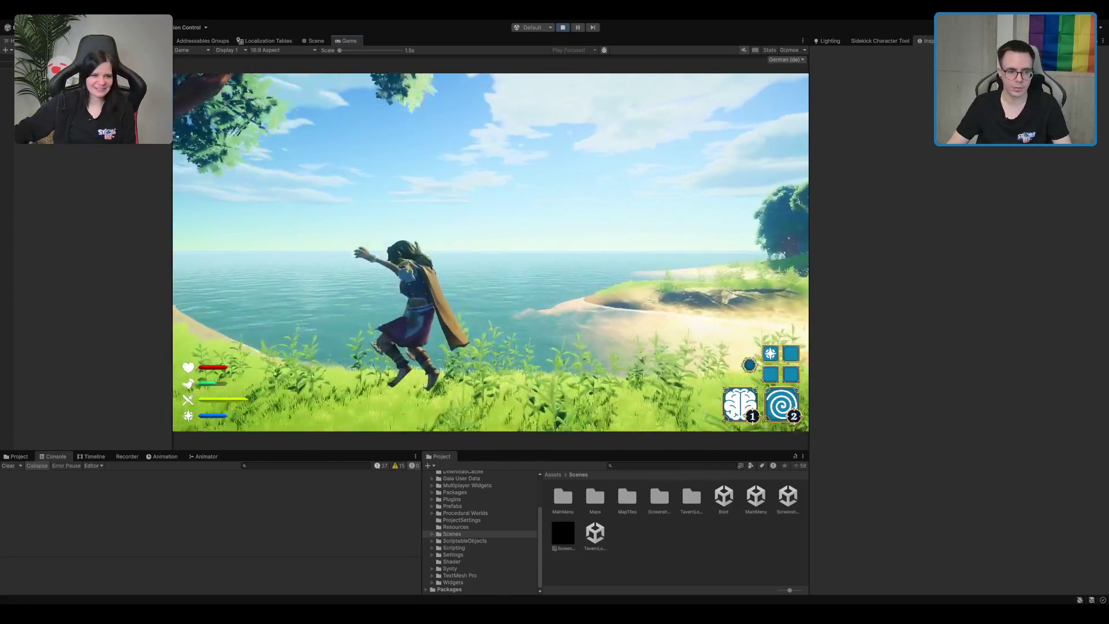
key(w)
key(space)
key(alt+Tab)
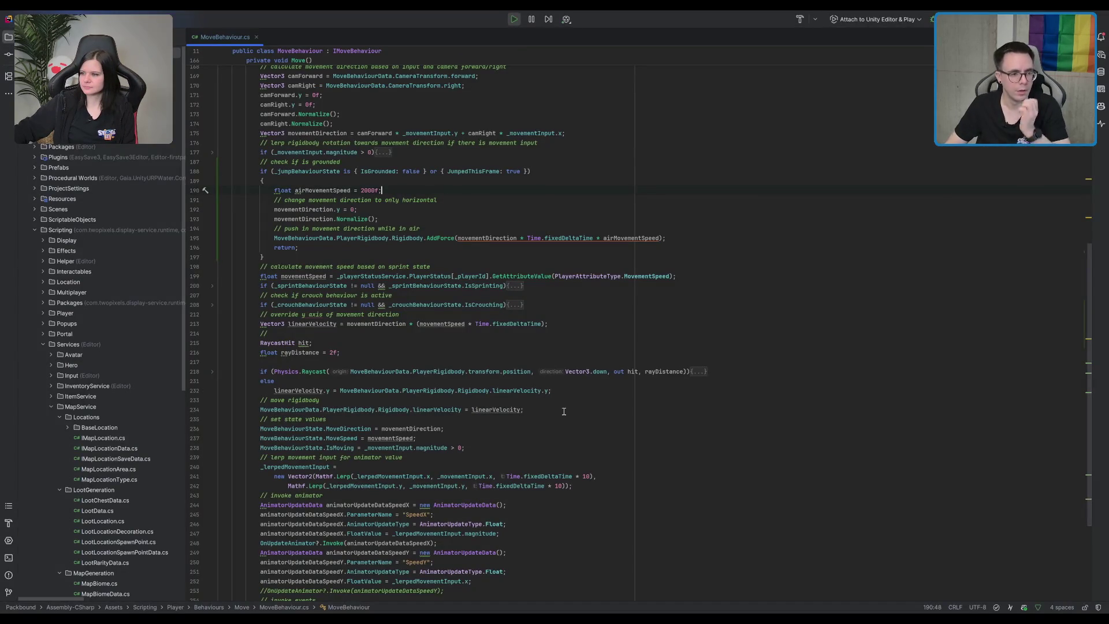
click(543, 162)
scroll(409, 235, up, 4)
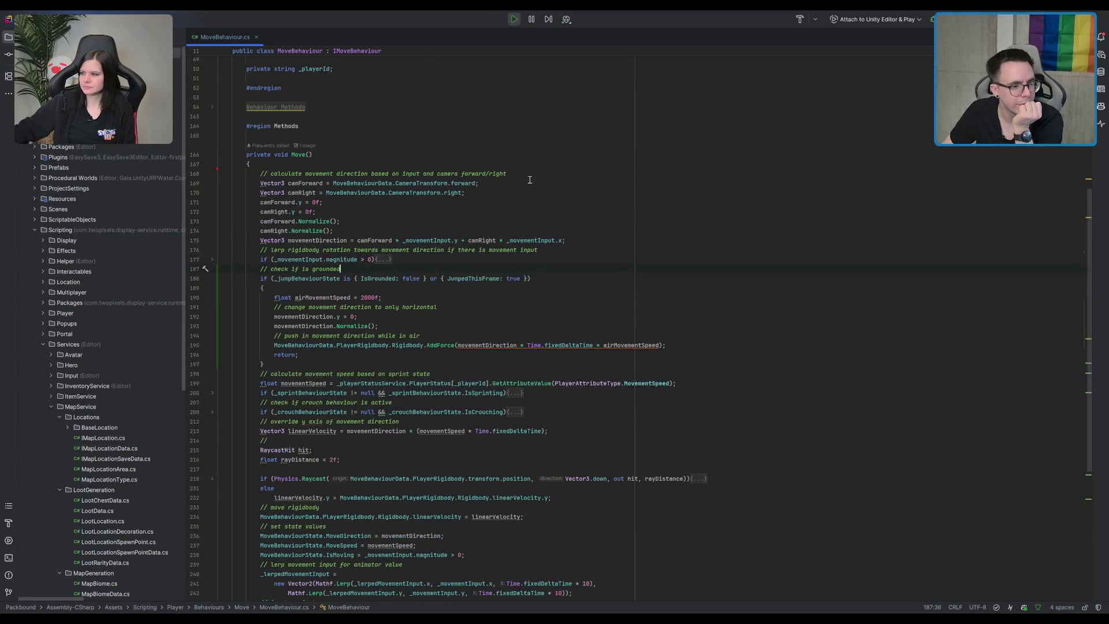
- Expand the folded rotation code on line 177 and inspect the IsGrounded and _jumpBehaviourState check
click(384, 267)
scroll(438, 277, down, 2)
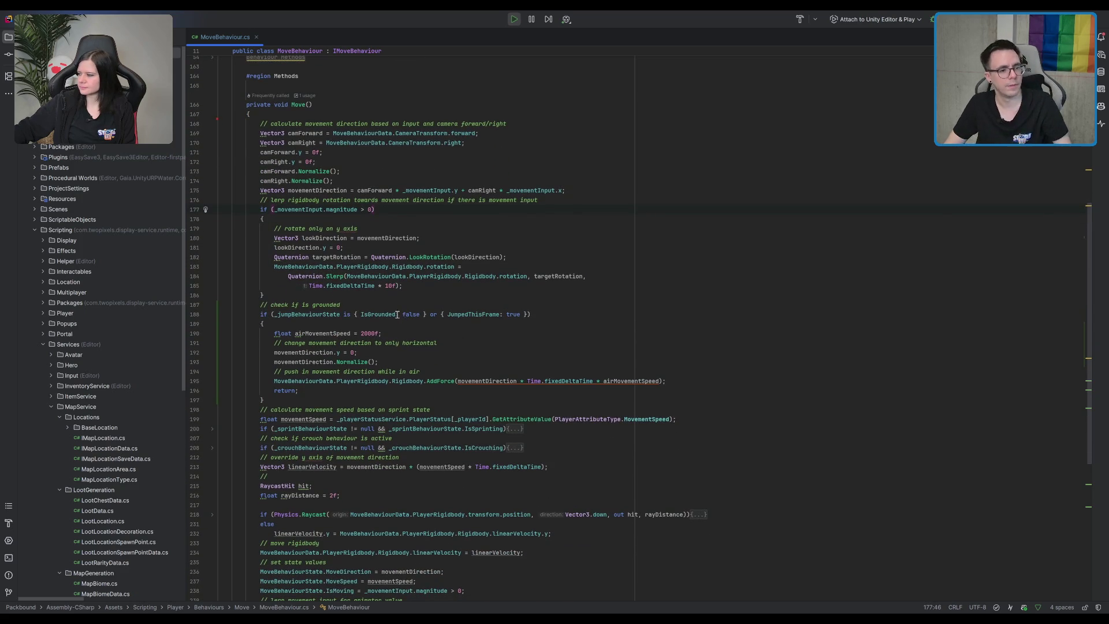
click(449, 333)
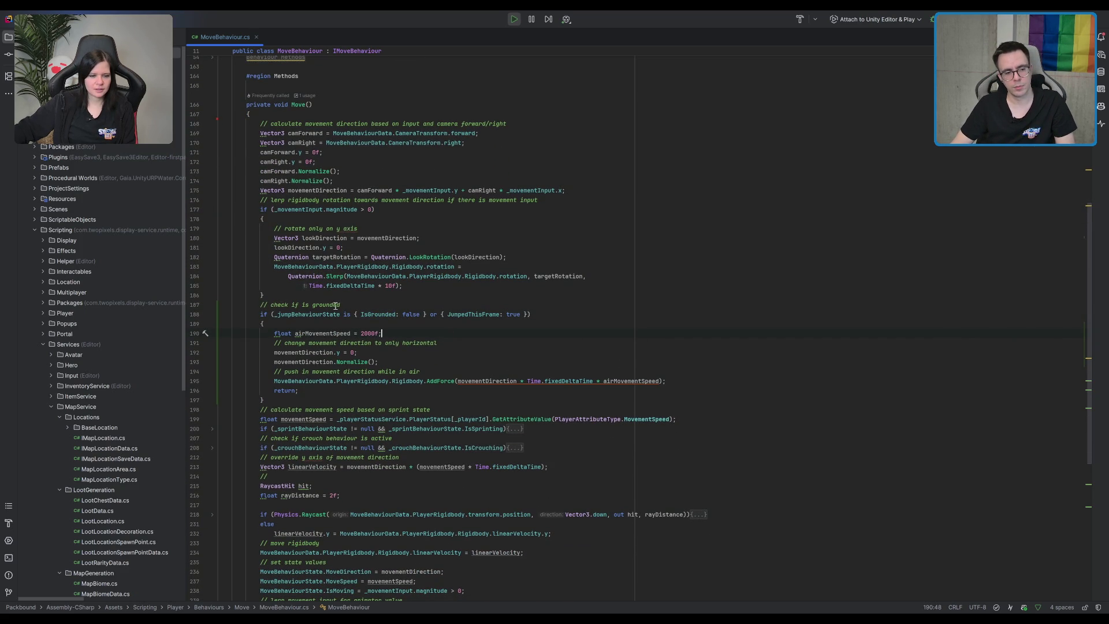
drag(379, 313, 383, 307)
double_click(315, 314)
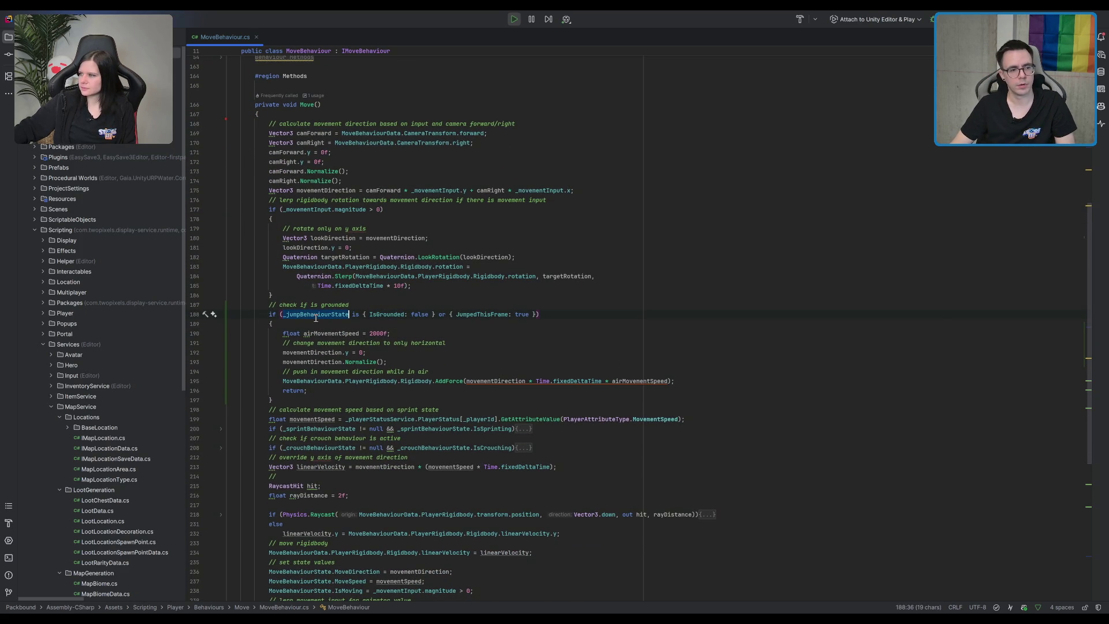
- Review lookDirection usage, the 2000f airMovementSpeed value, and the airborne AddForce call
scroll(521, 319, down, 5)
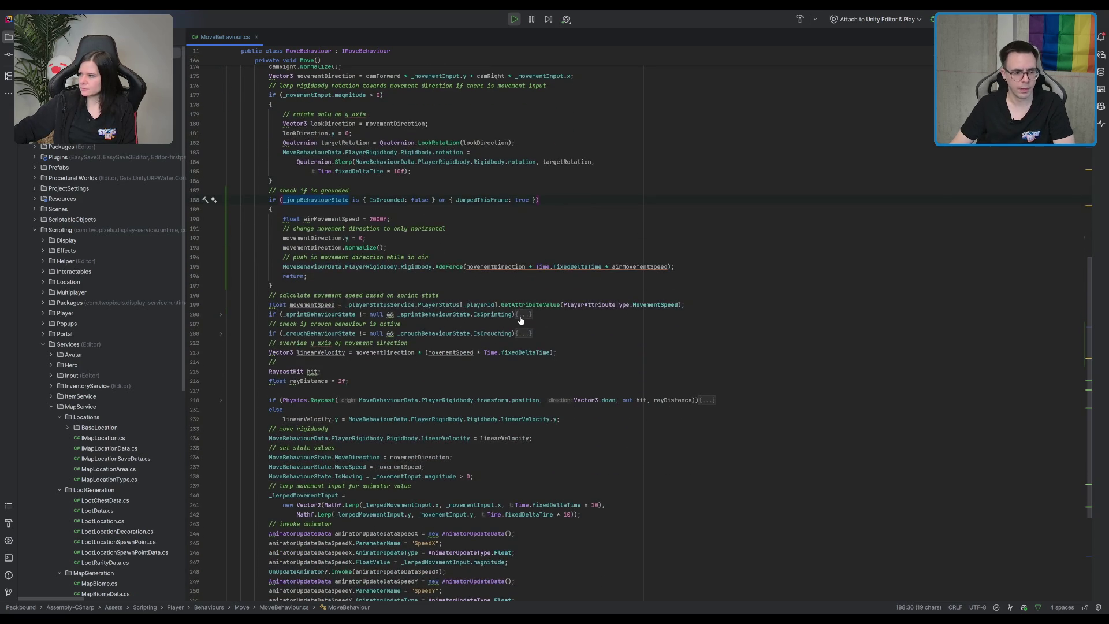
scroll(520, 317, down, 2)
scroll(521, 330, up, 9)
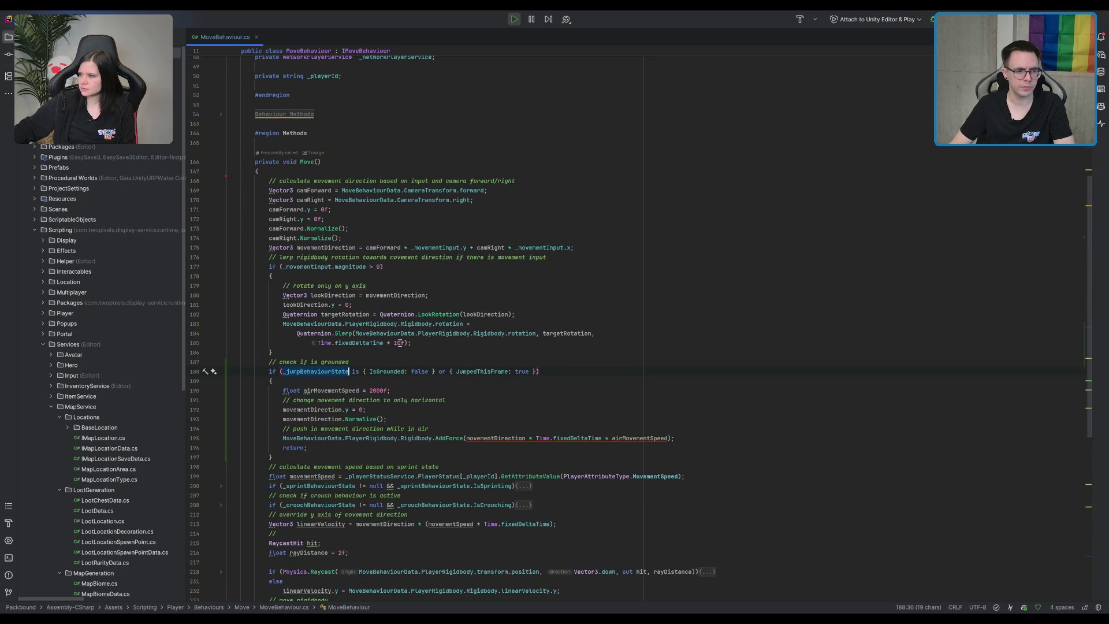
click(341, 295)
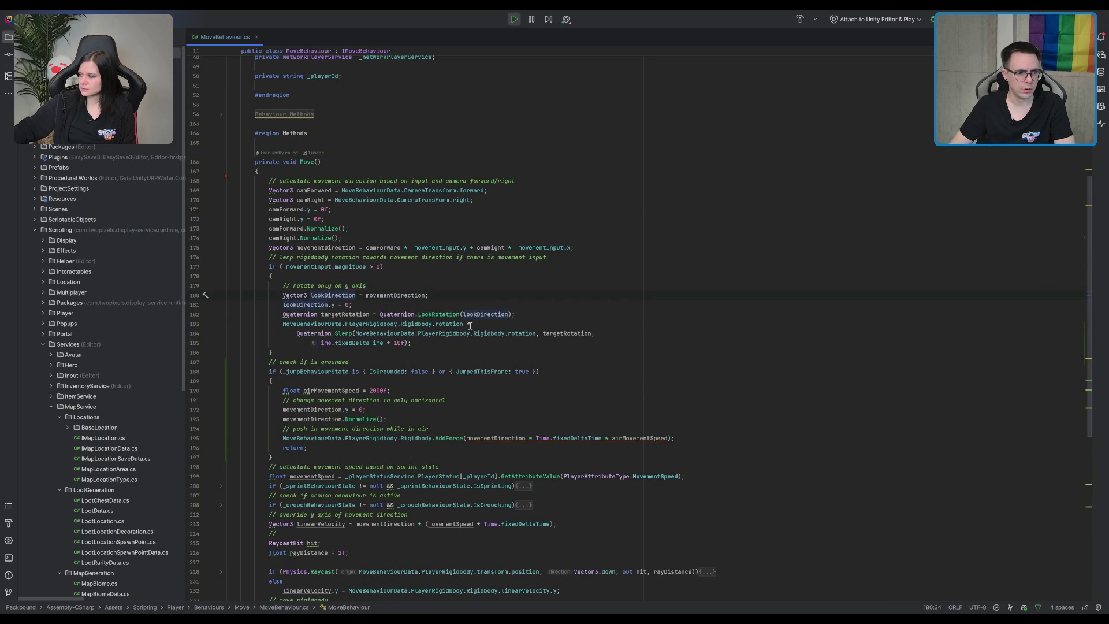
click(441, 391)
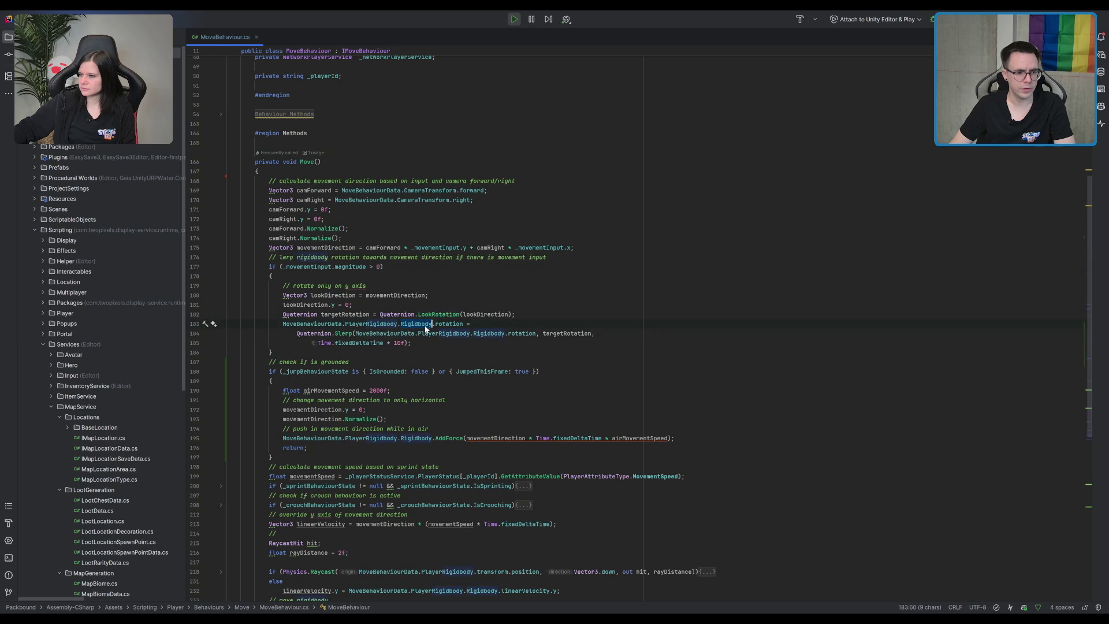
click(460, 438)
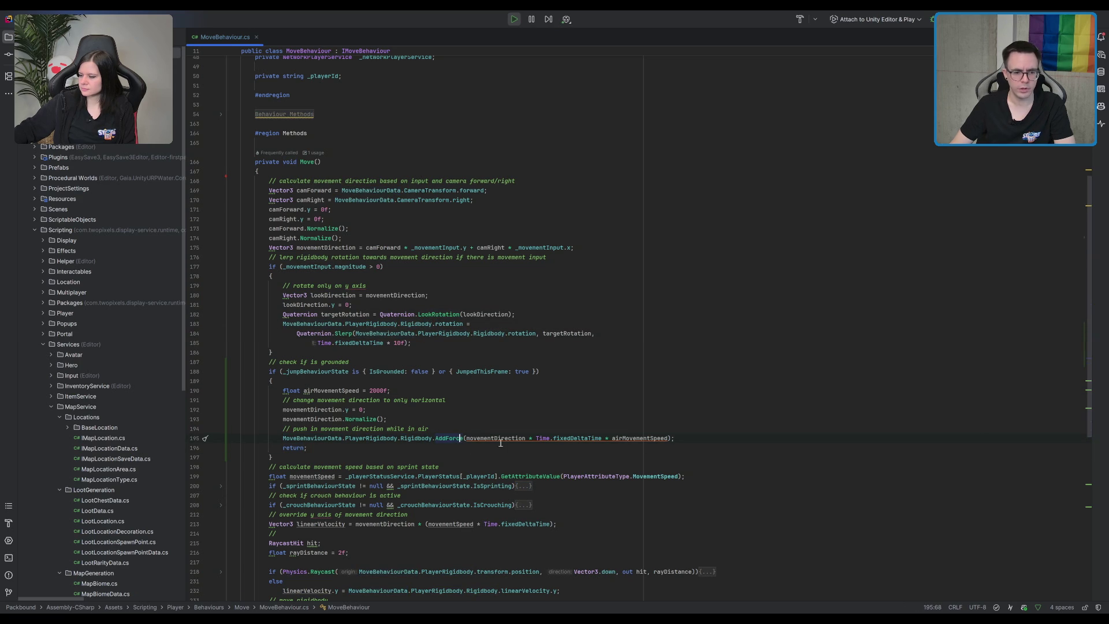
click(668, 438)
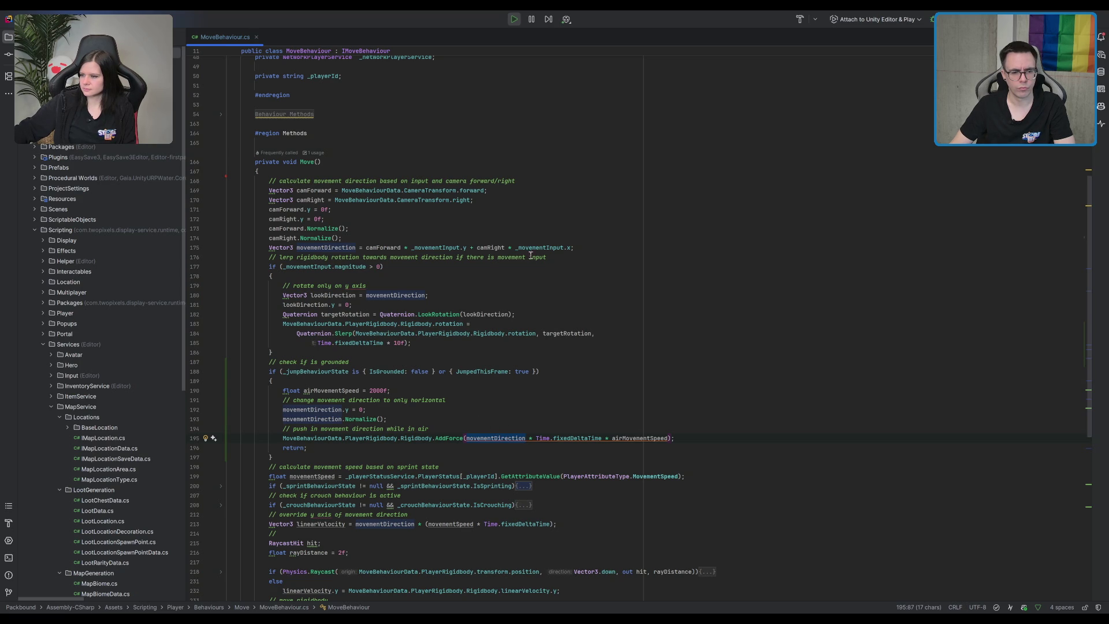
- Insert ', ForceMode.Force' before the closing parenthesis of the AddForce call on line 195
click(671, 436)
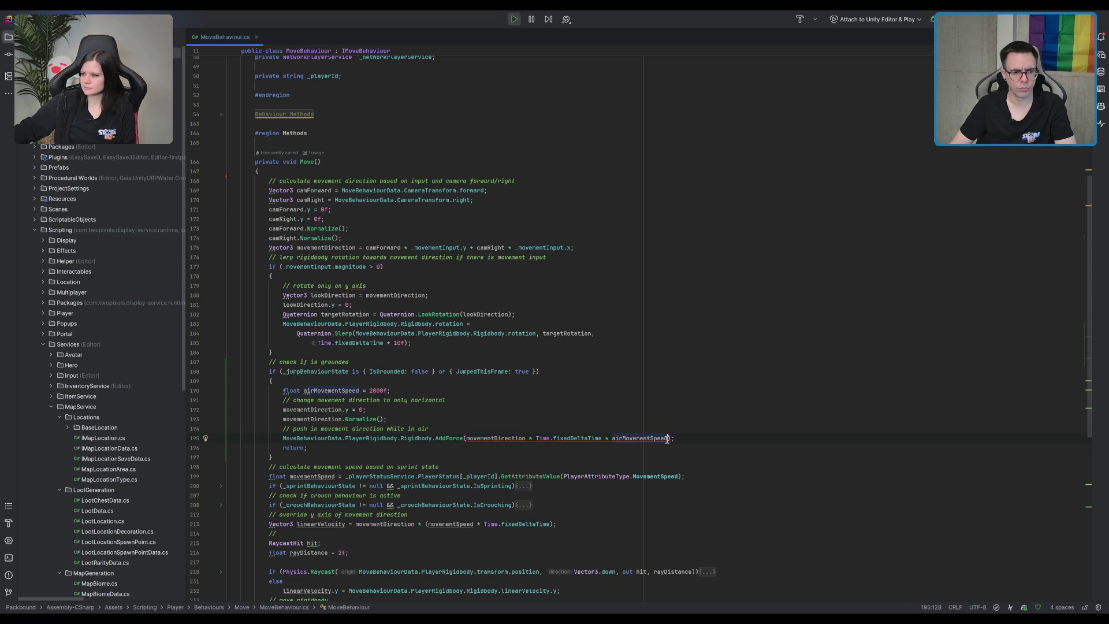
key(Left)
text(, )
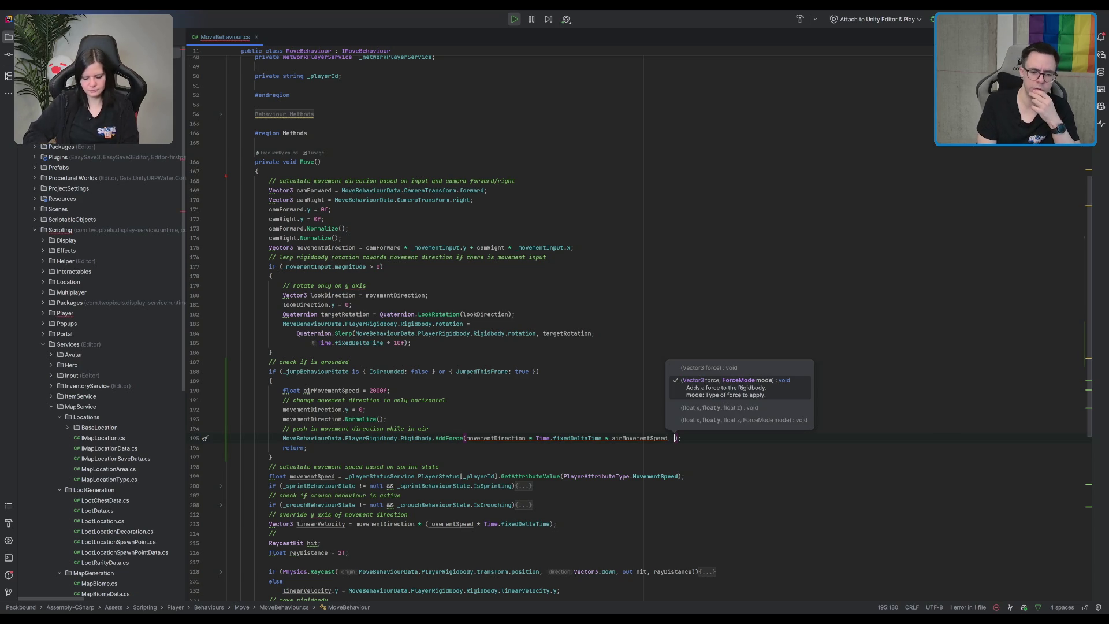
text(ForceMode.Force)
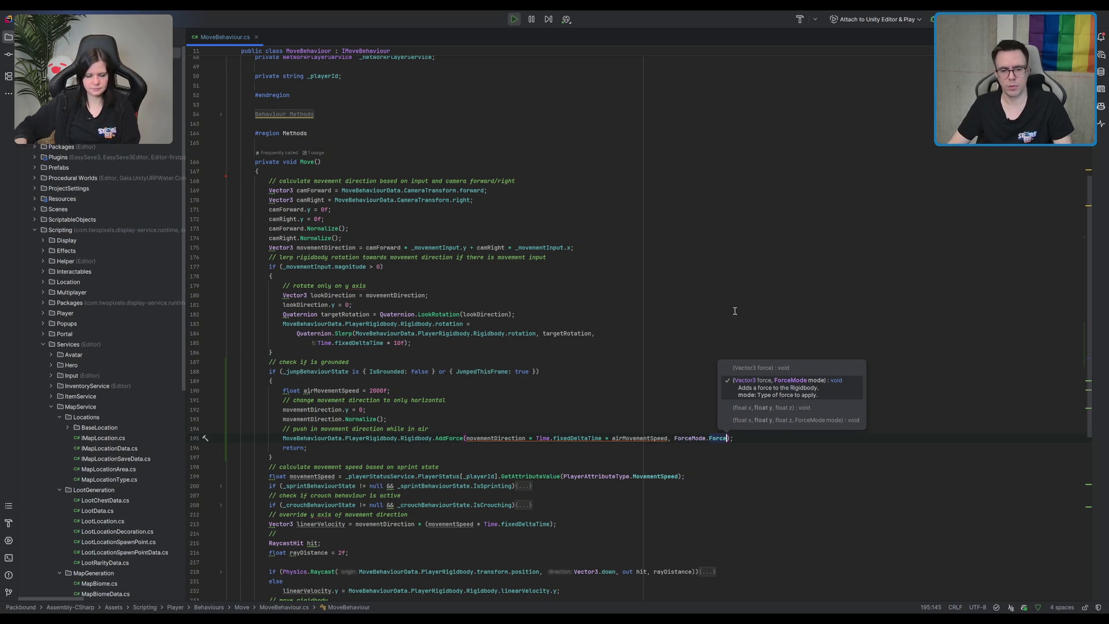
click(706, 296)
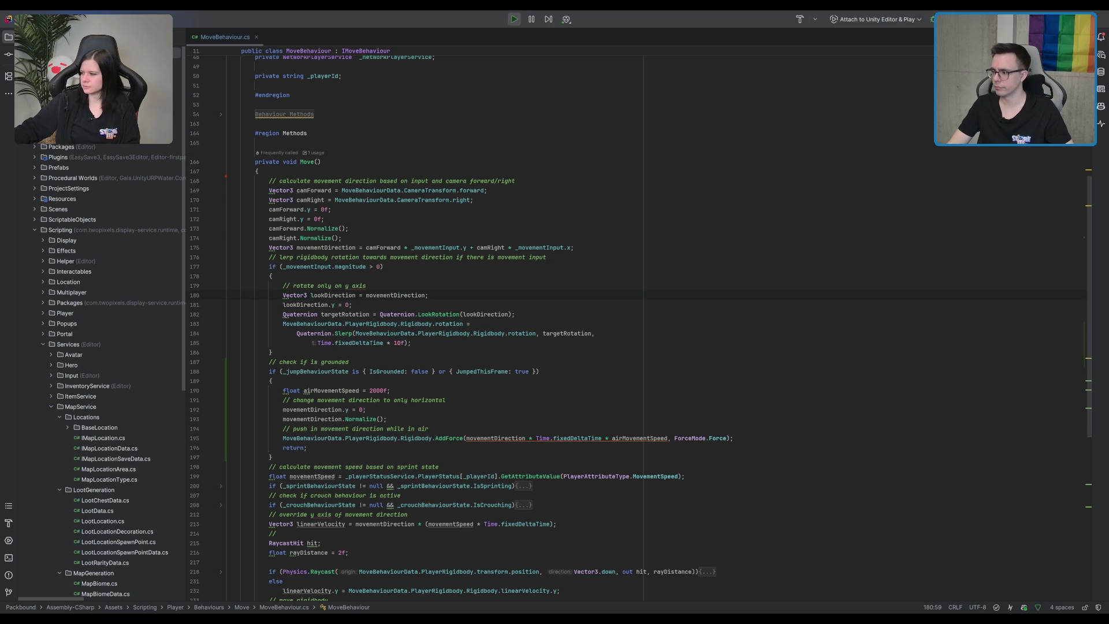
scroll(462, 324, right, 1)
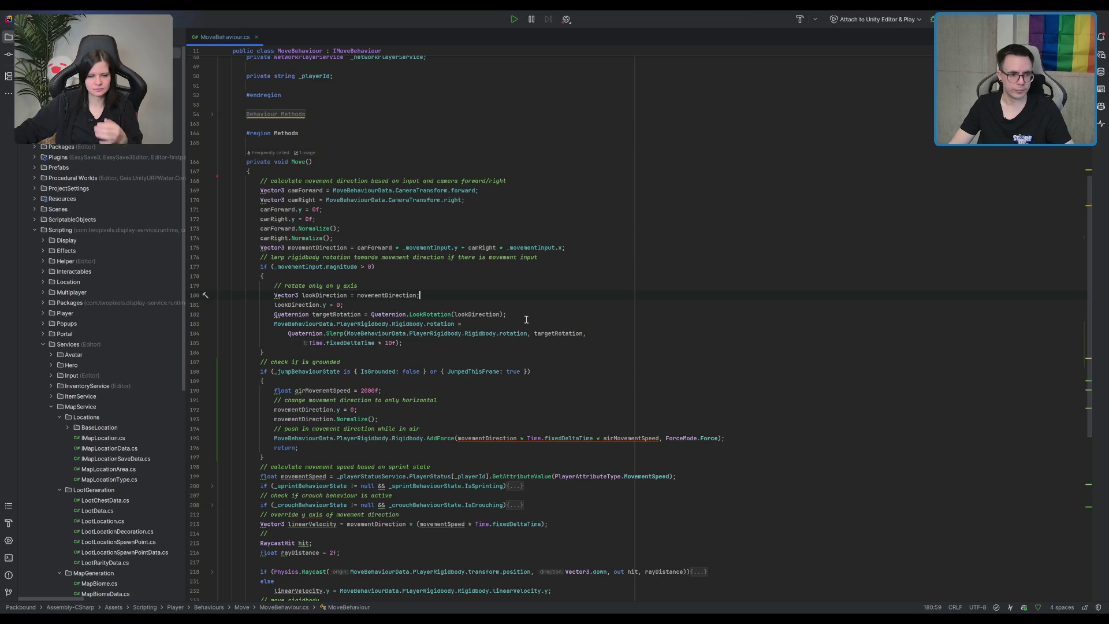
- Add a breakpoint on the airborne AddForce line 195
click(507, 314)
scroll(286, 216, down, 5)
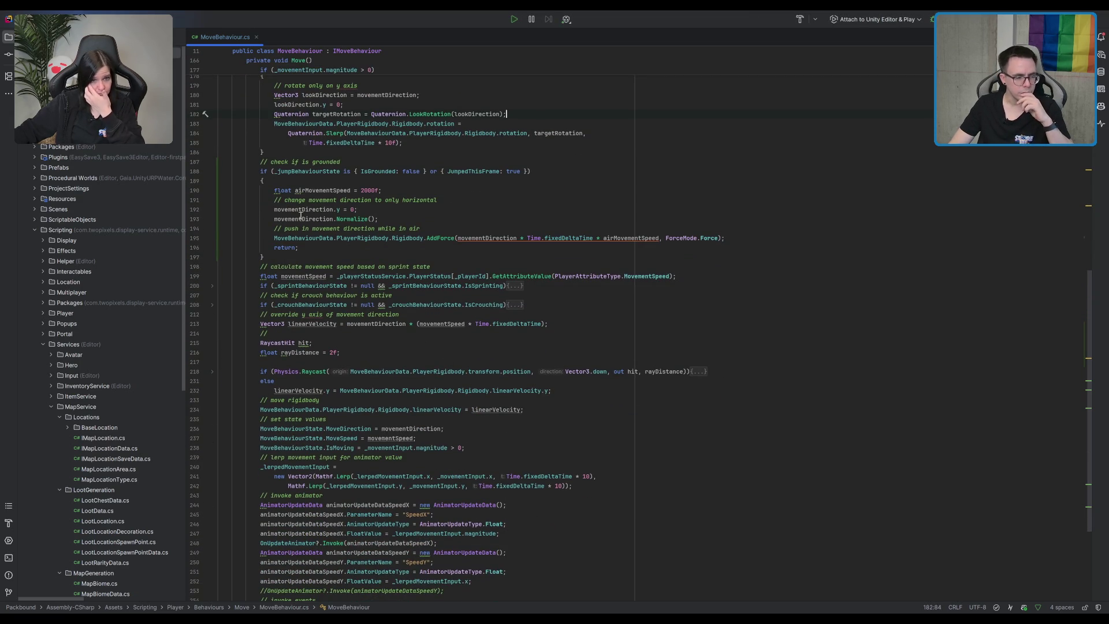
click(375, 238)
click(195, 238)
- Start the 'Attach to Unity Editor & Play' debug session and review the Move() code
drag(543, 171, 578, 162)
click(927, 19)
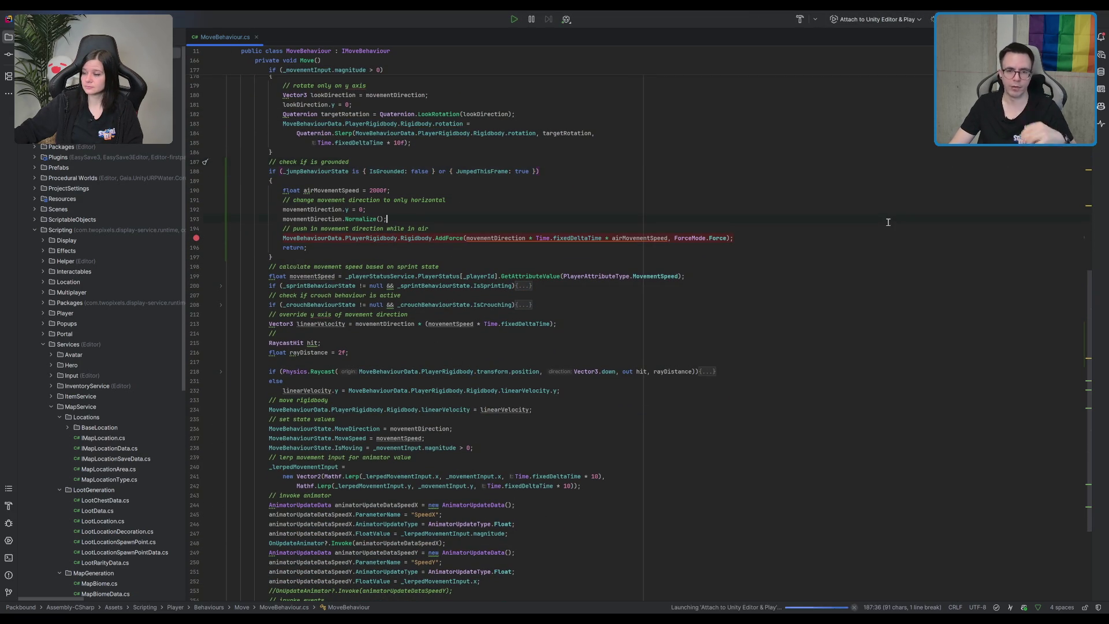
click(864, 219)
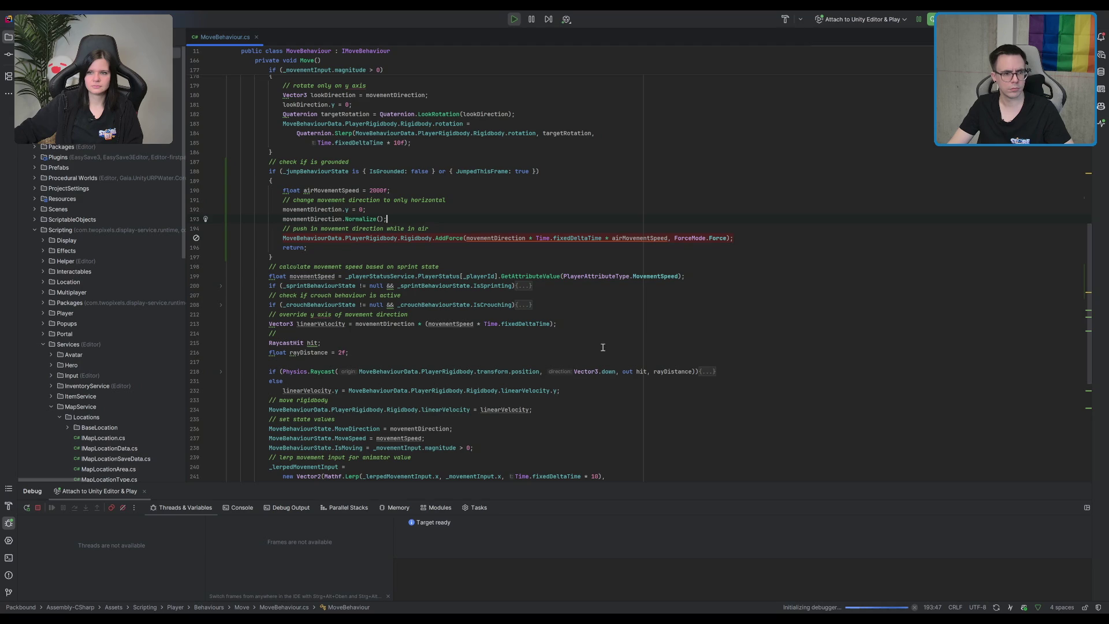
scroll(609, 317, up, 2)
scroll(615, 317, down, 2)
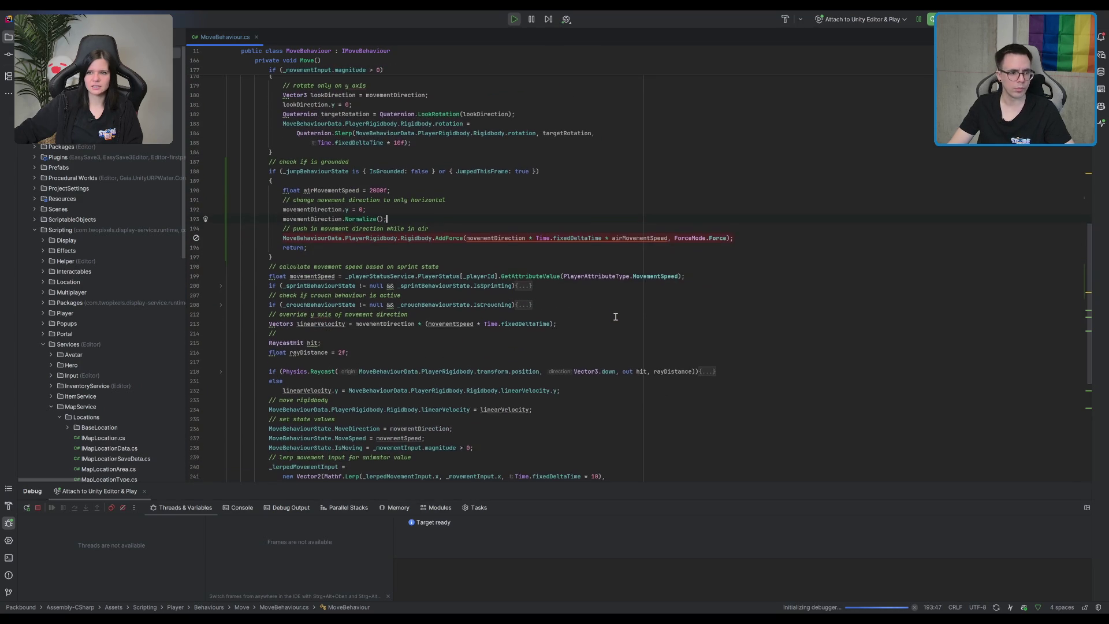
scroll(616, 317, down, 7)
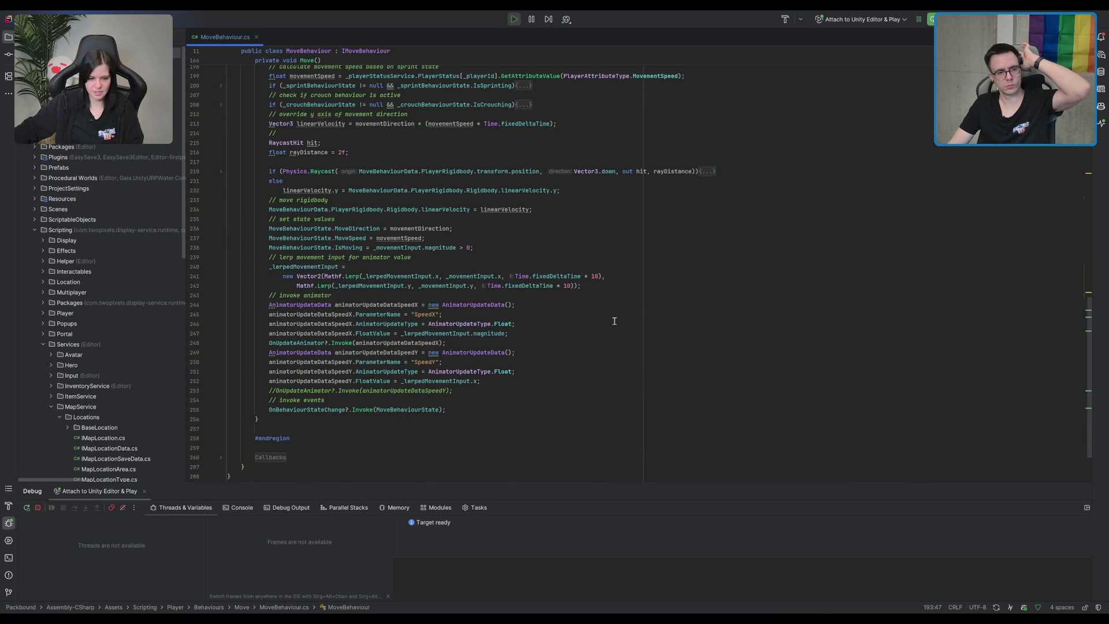
scroll(614, 321, up, 3)
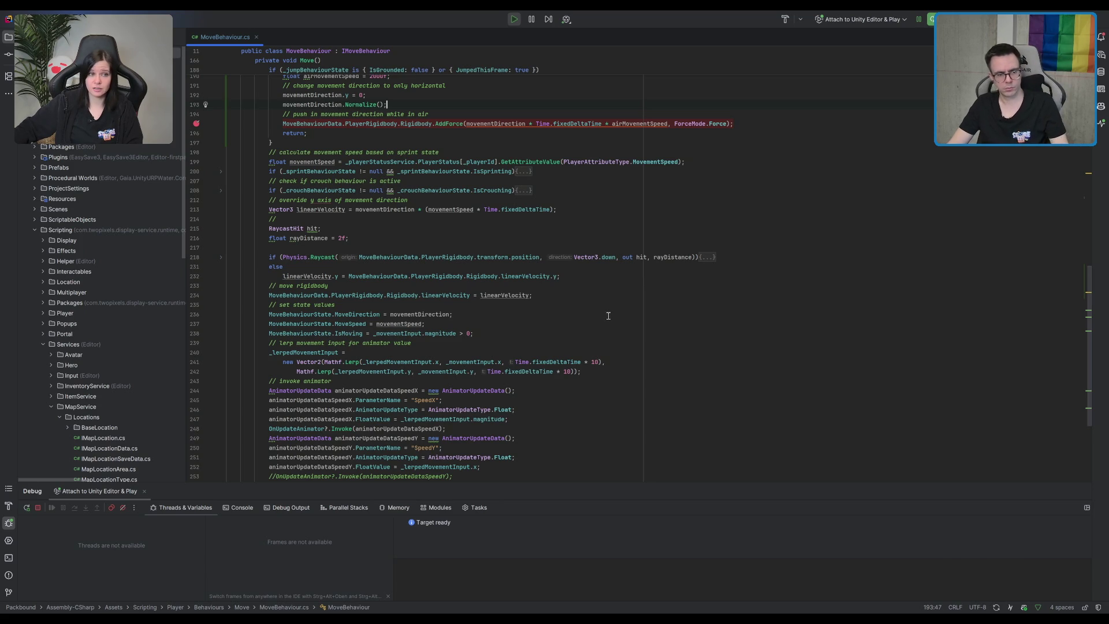
scroll(606, 310, up, 9)
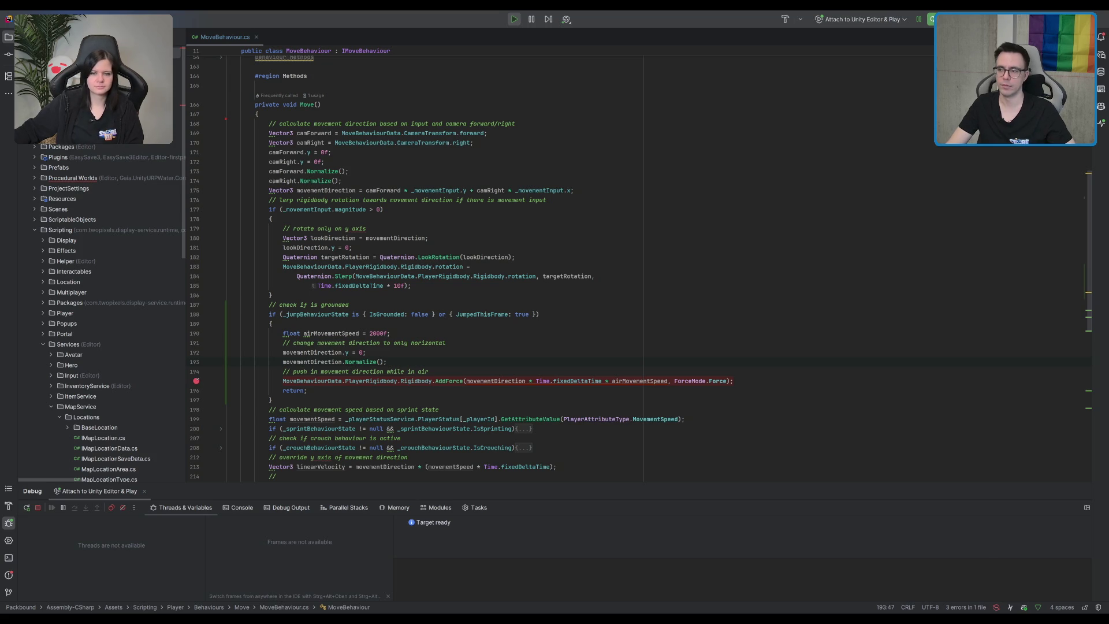
scroll(578, 266, right, 1)
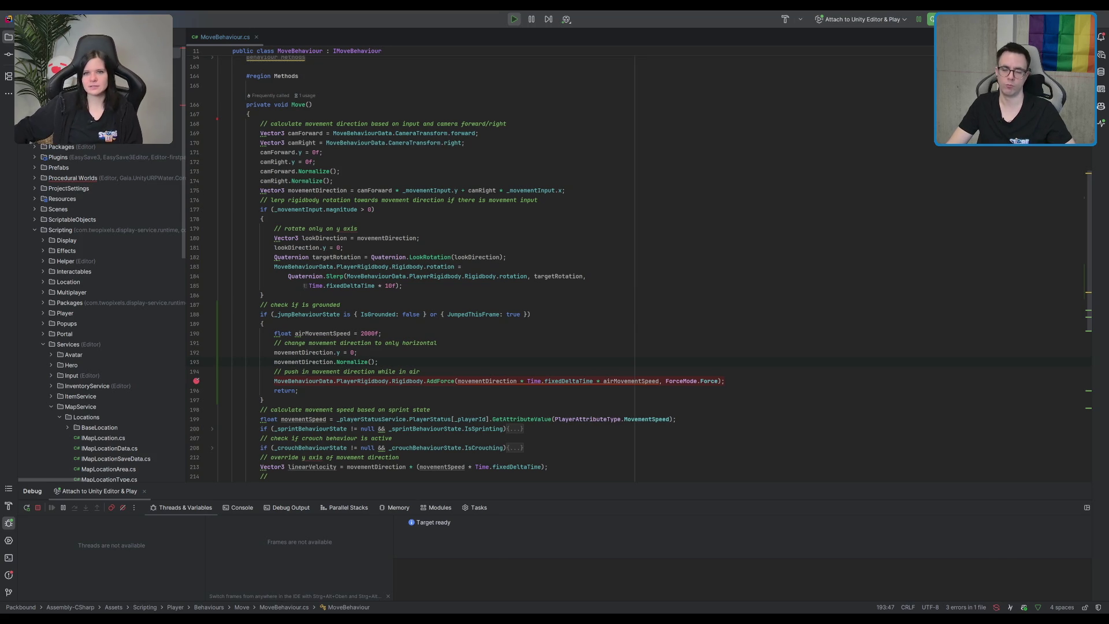
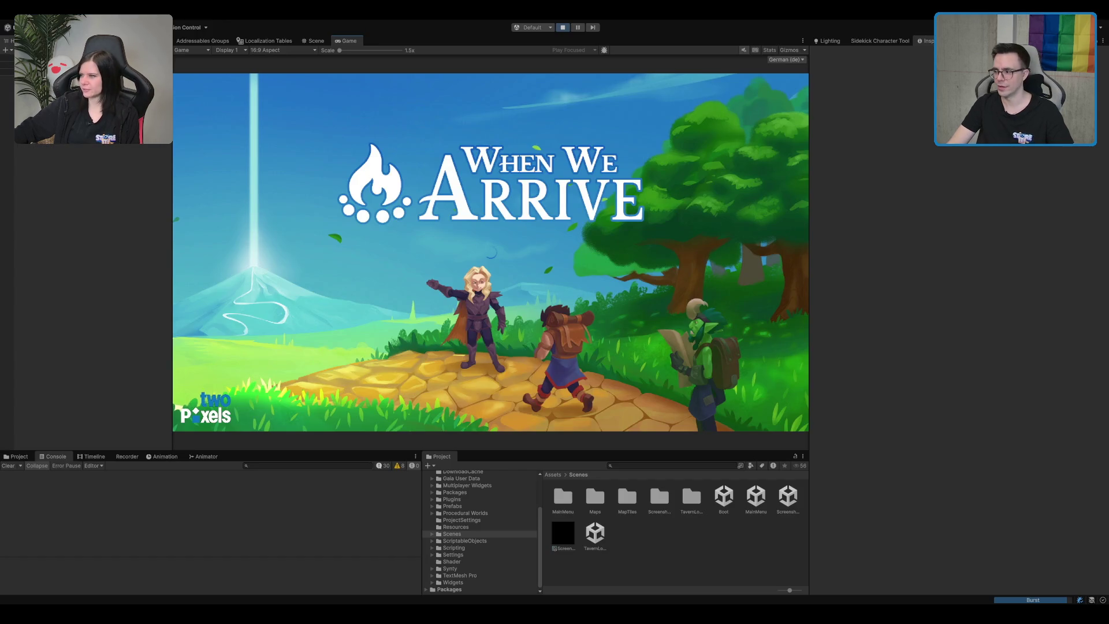
- Run the character forward and jump so the debugger pauses on the in-air AddForce breakpoint
key(w)
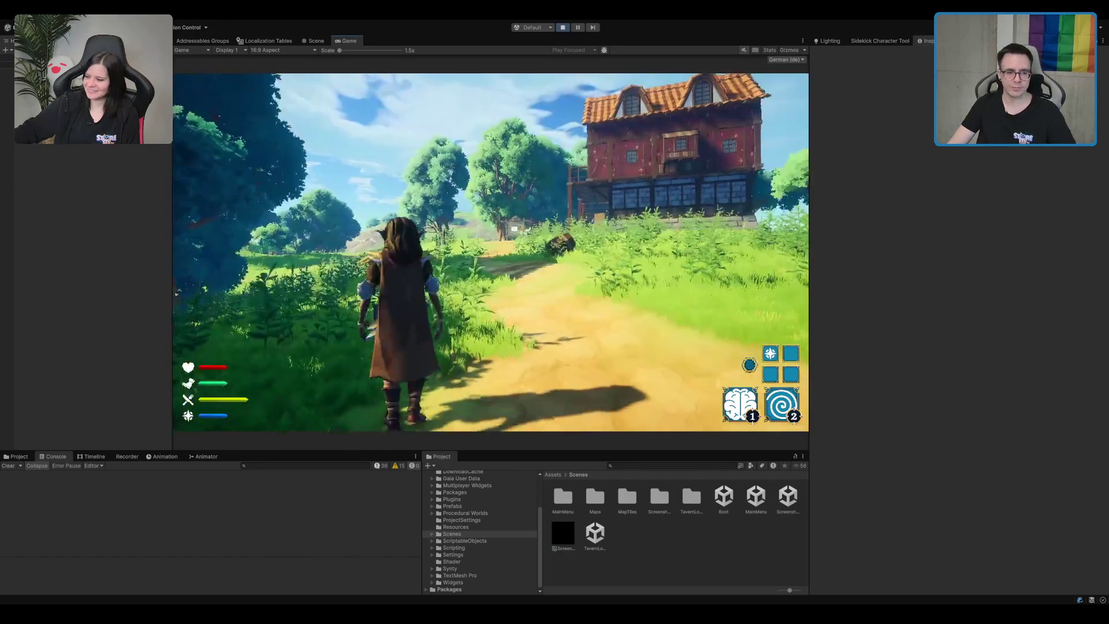
key(space)
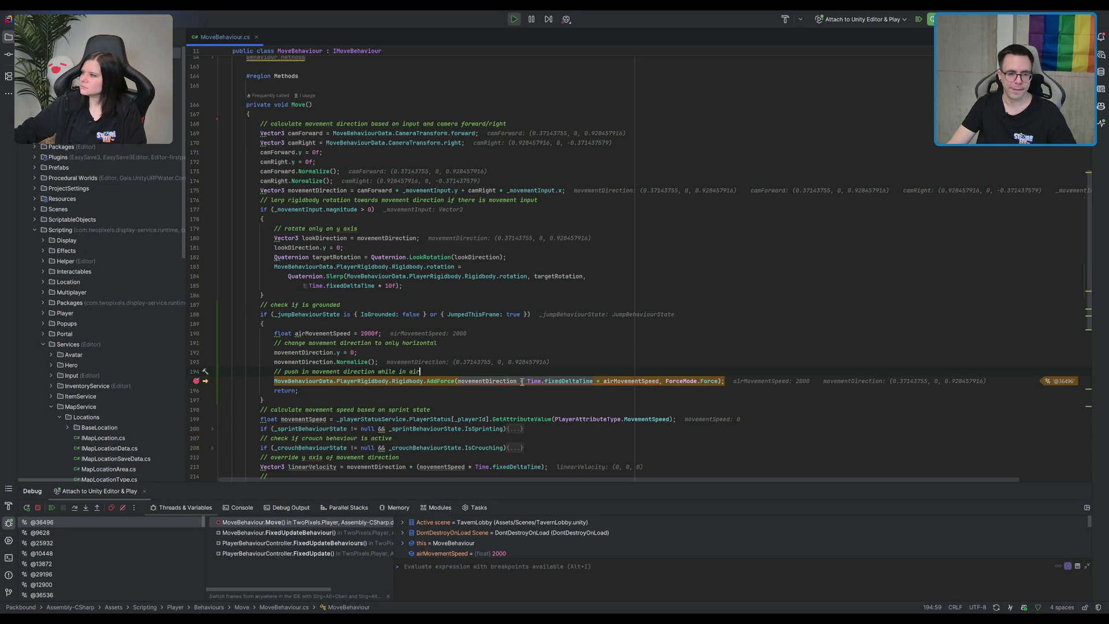
- Change ForceMode.Force to ForceMode.Acceleration, remove the AddForce breakpoint, and resume debugging
double_click(710, 380)
text(Acceleration)
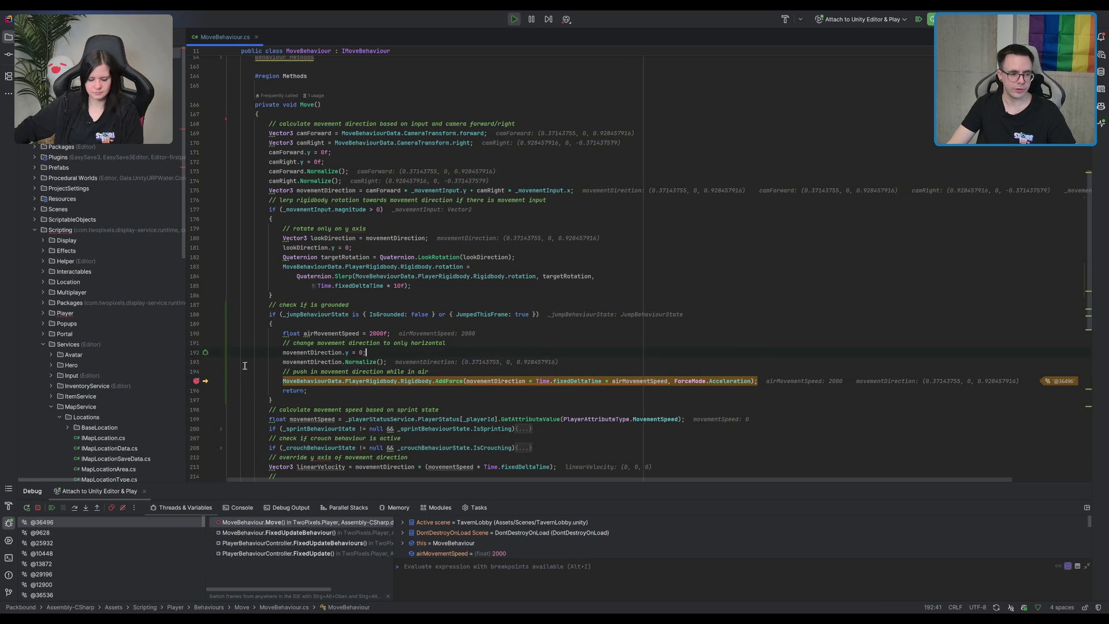
click(196, 381)
click(776, 311)
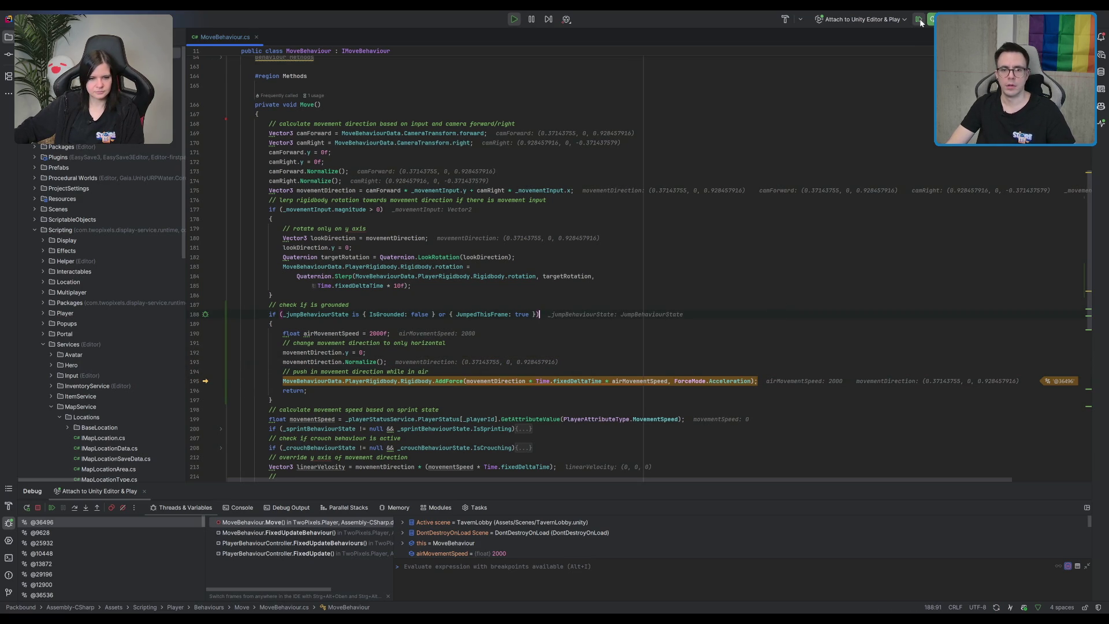
key(F9)
- Review the rotation Slerp code in Move(), then return to Unity so scripts recompile
key(alt+Tab)
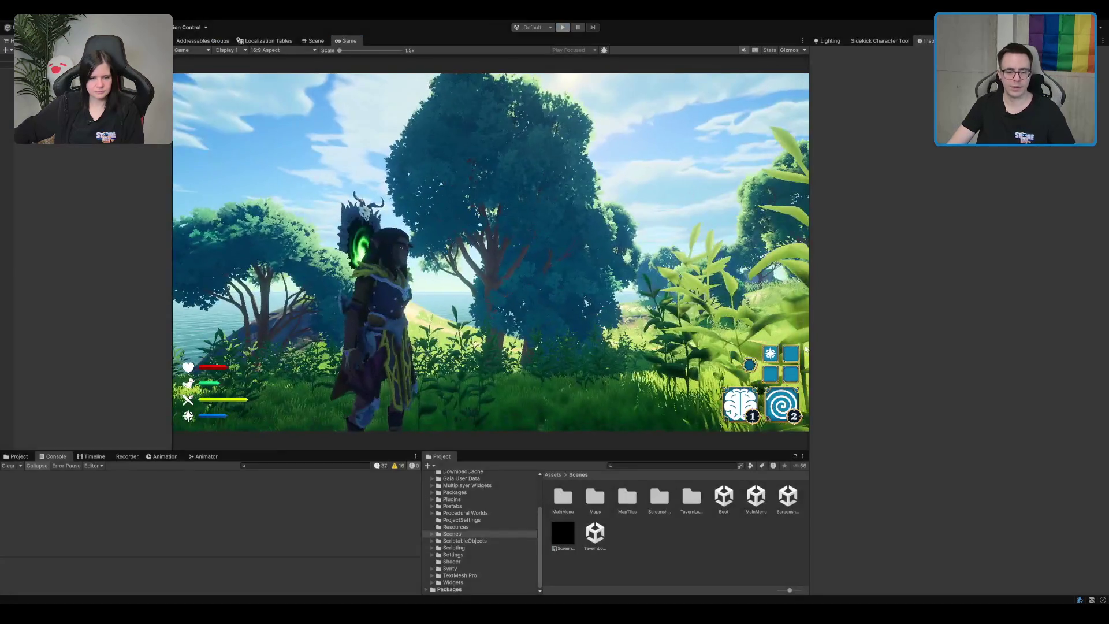
key(alt+Tab)
click(822, 259)
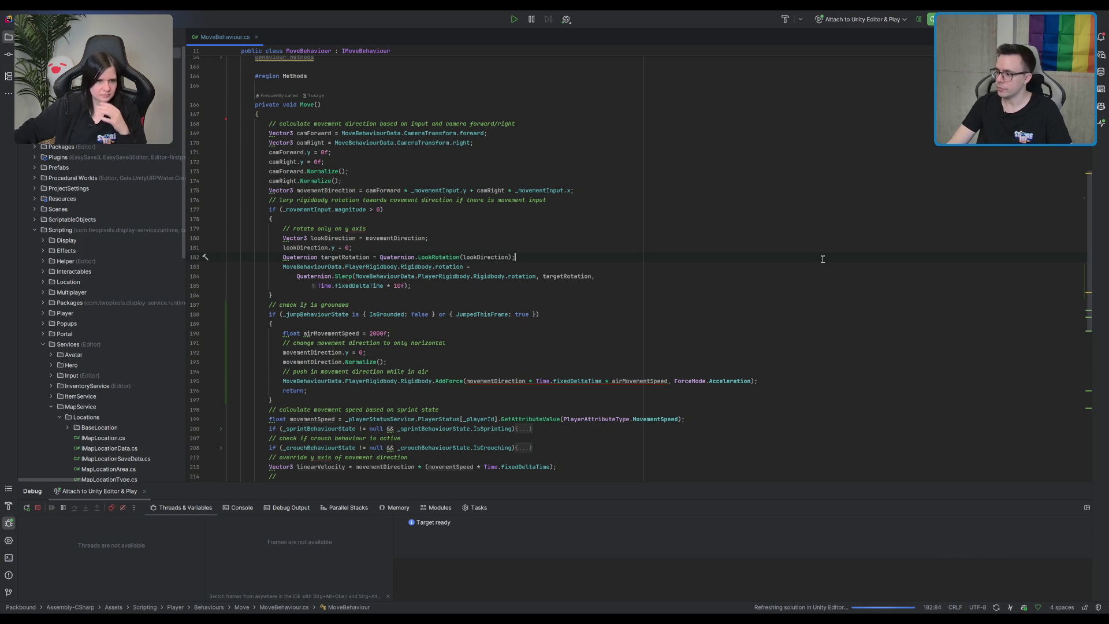
click(871, 276)
key(alt+Tab)
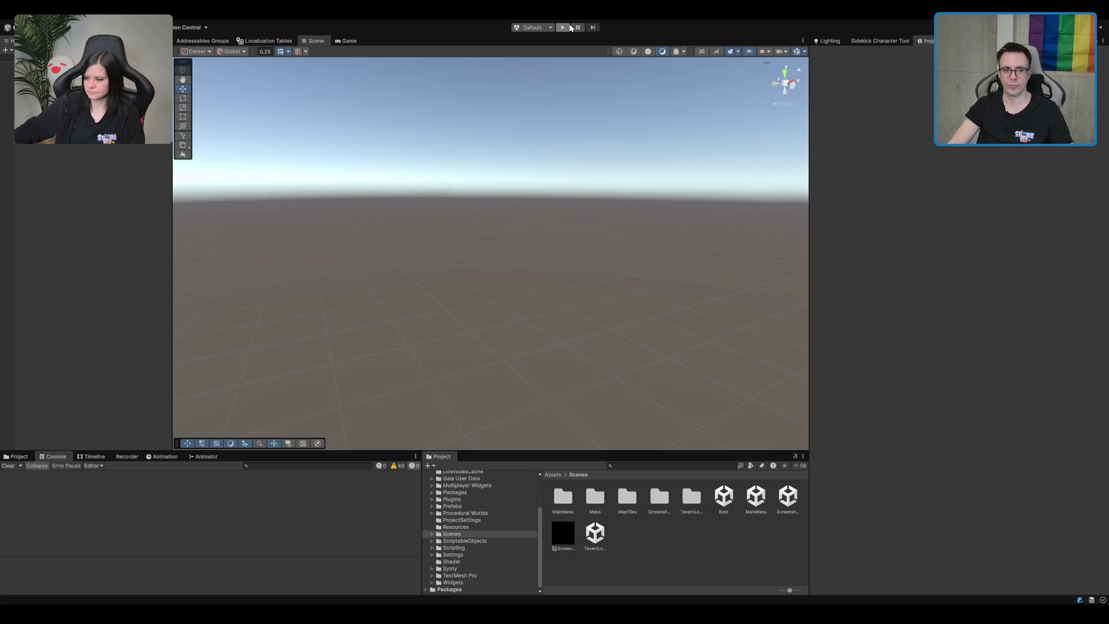
click(563, 28)
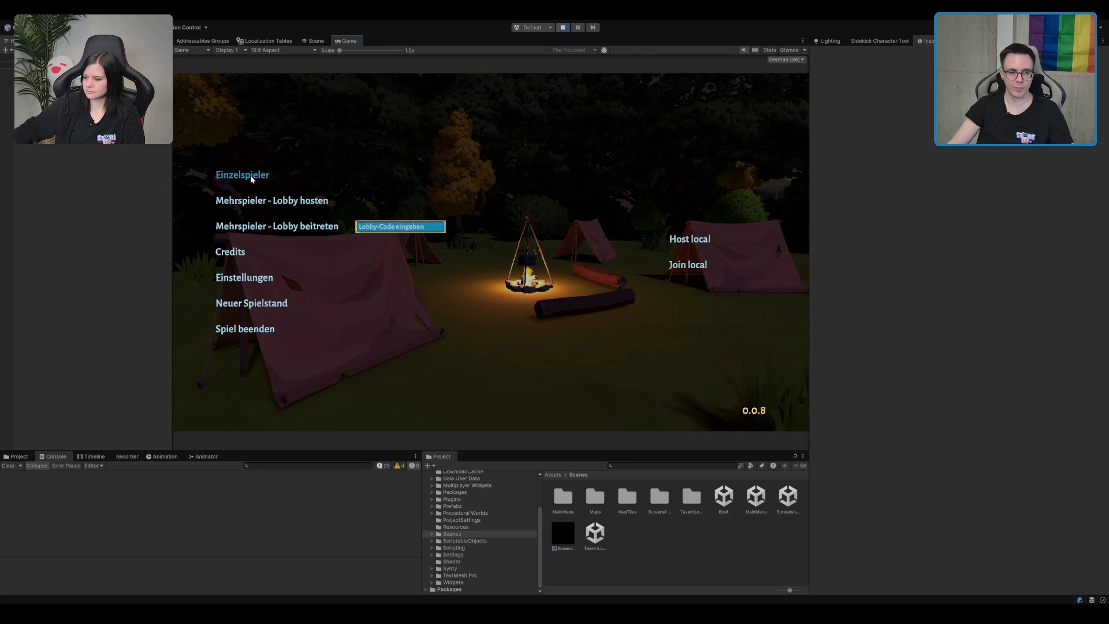
click(252, 179)
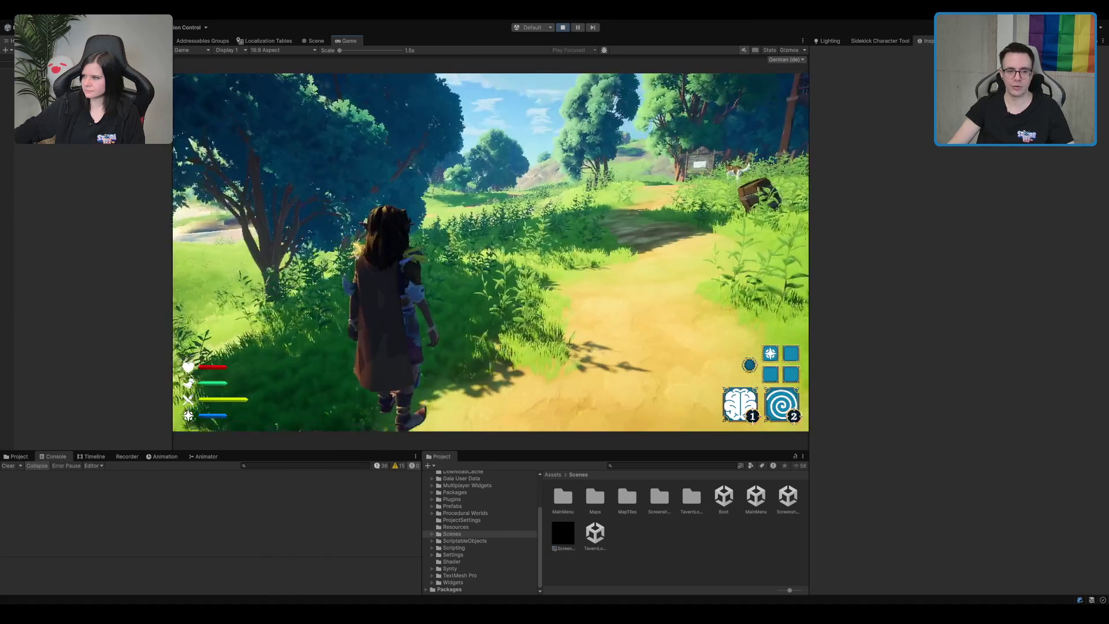
key(space)
key(w)
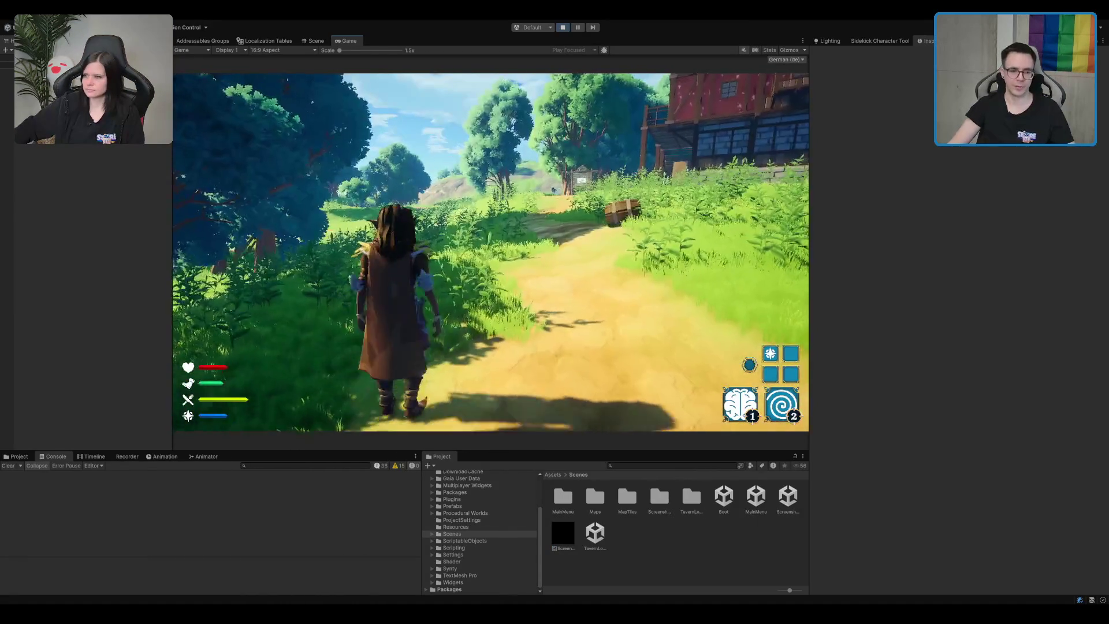
key(space)
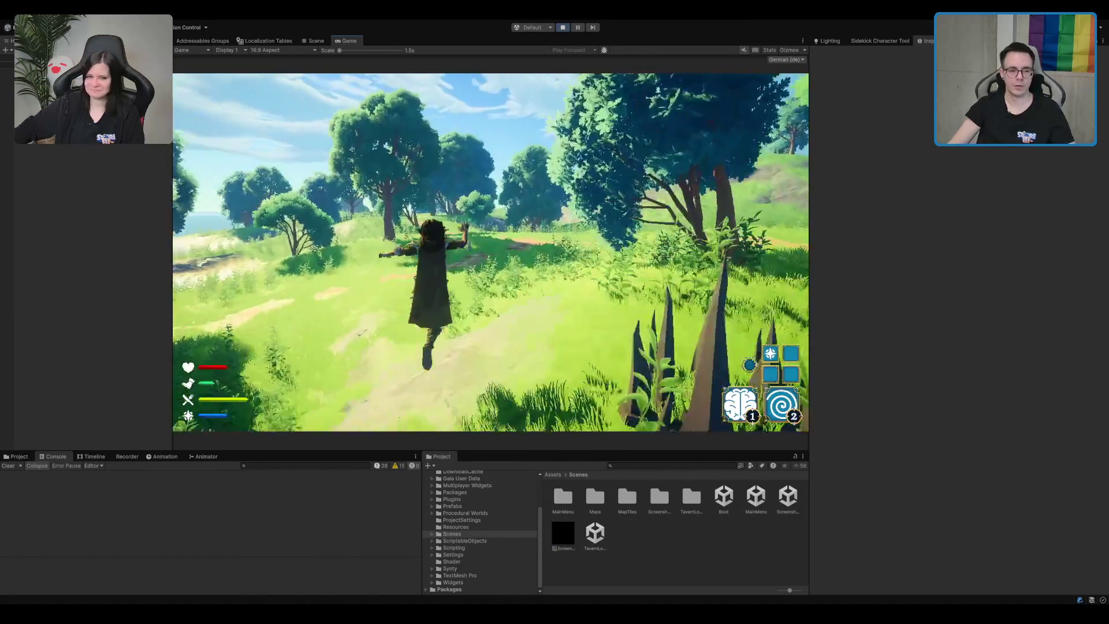
key(space)
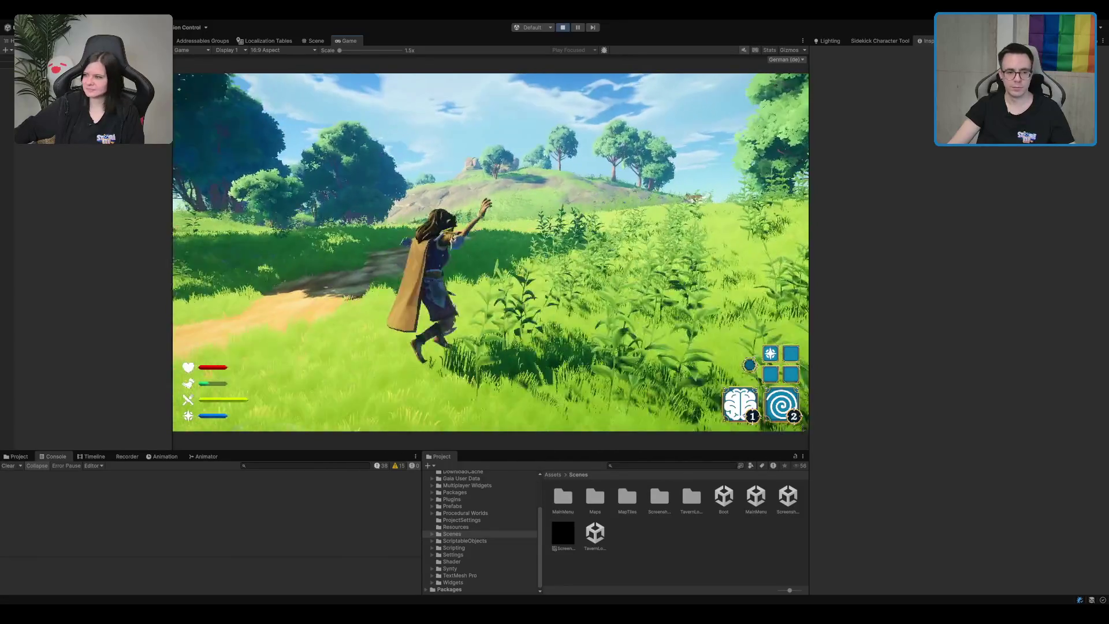
key(space)
key(w)
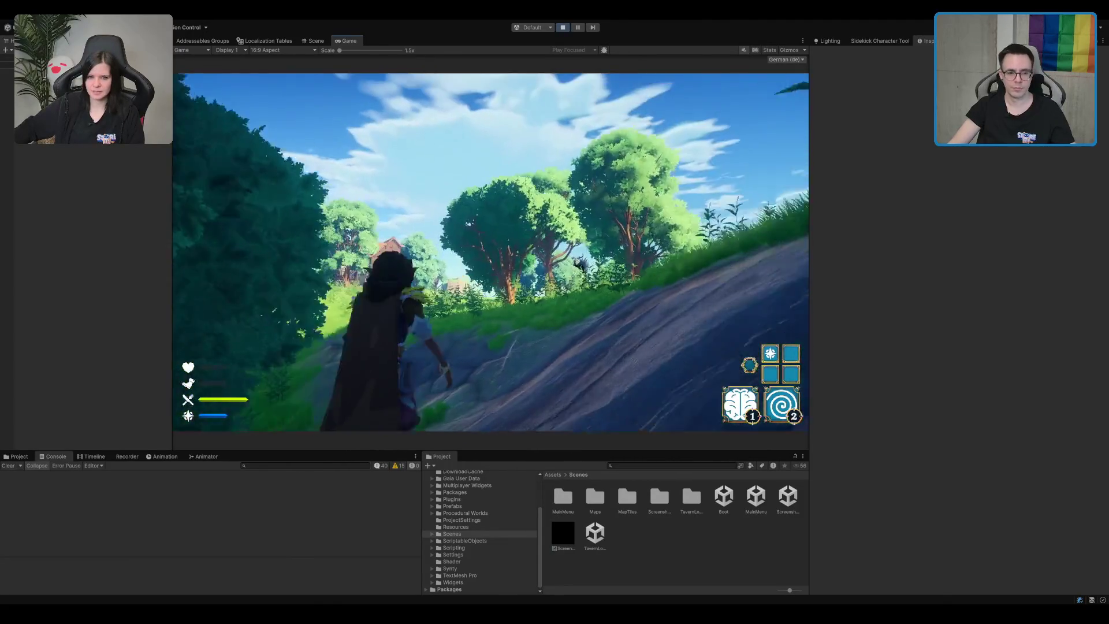
key(w)
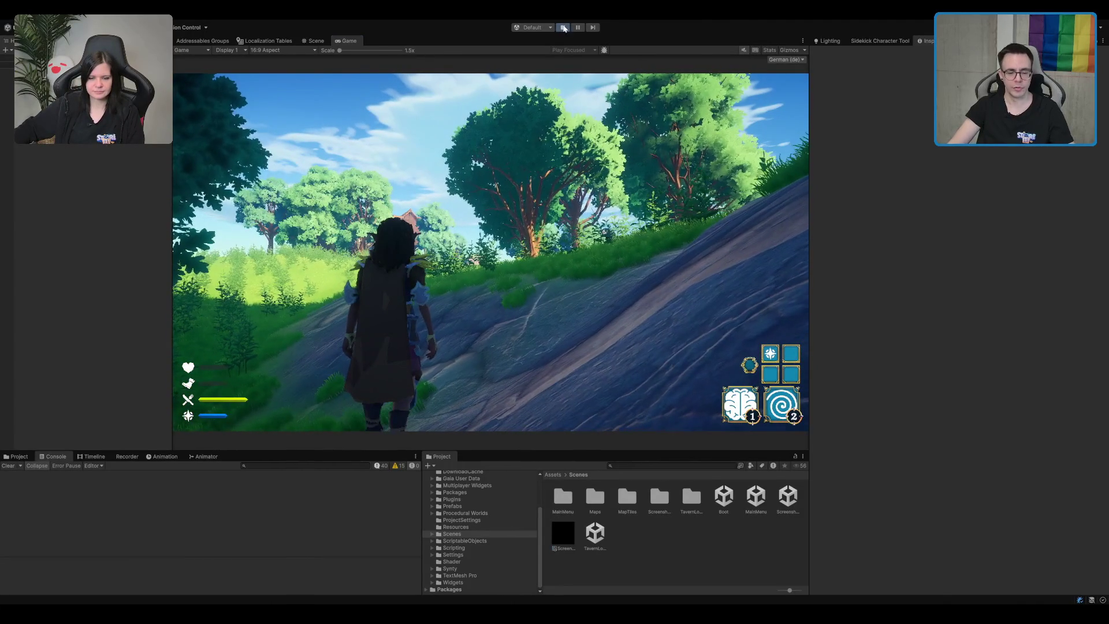
key(ctrl+p)
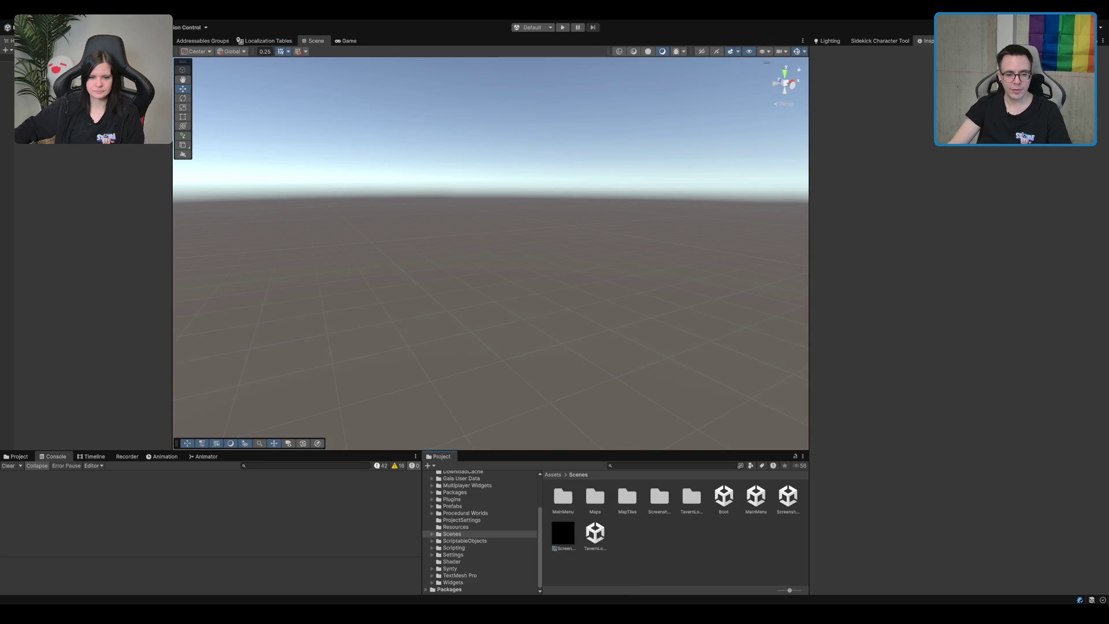
key(alt+Tab)
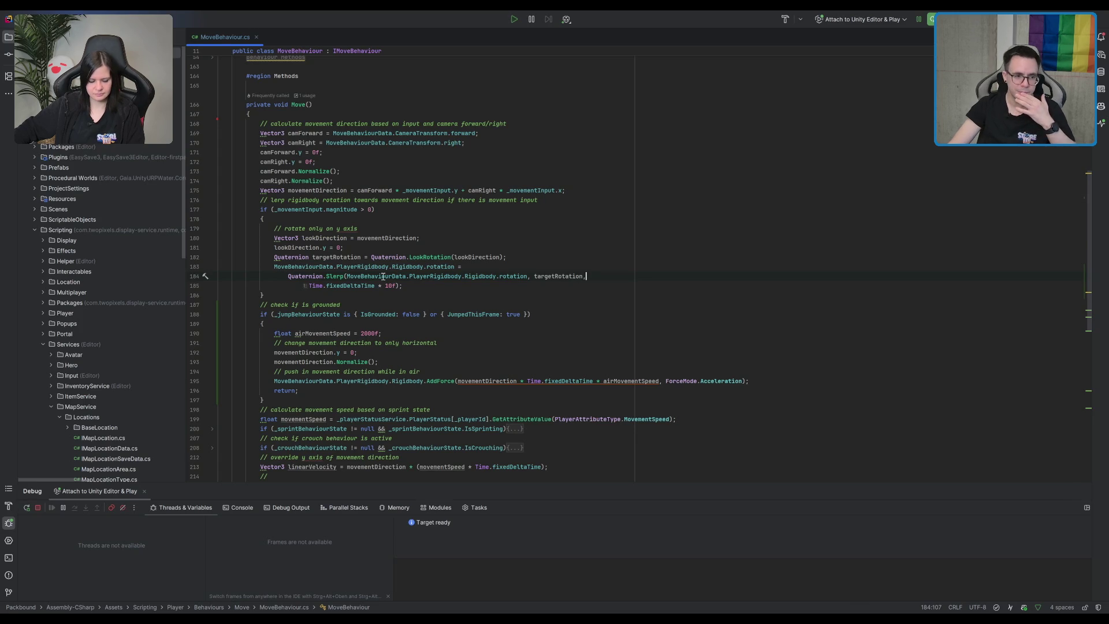
- Change airMovementSpeed from 2000f to 150f on line 190 and return to Unity to recompile
click(376, 333)
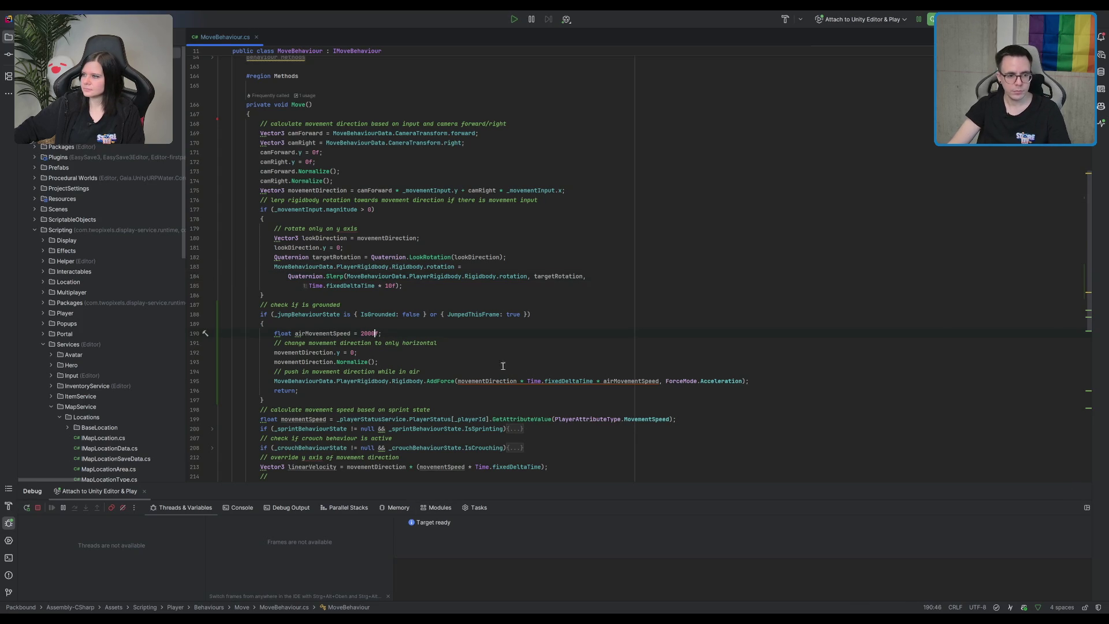
key(BackSpace)
key(BackSpace)
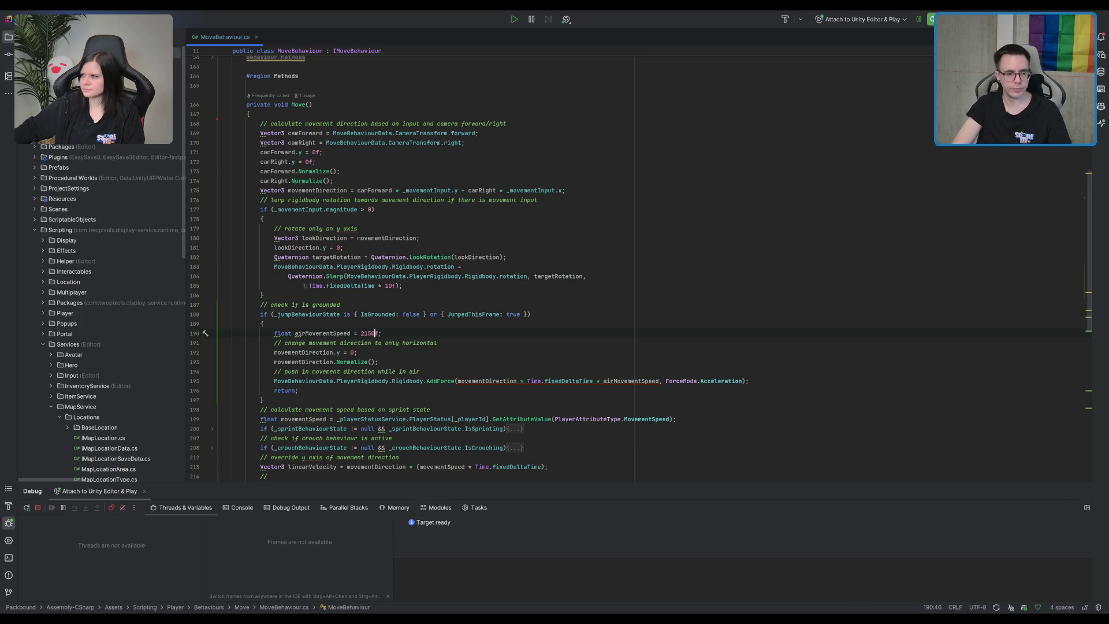
key(BackSpace)
key(BackSpace)
key(BackSpace)
text(150)
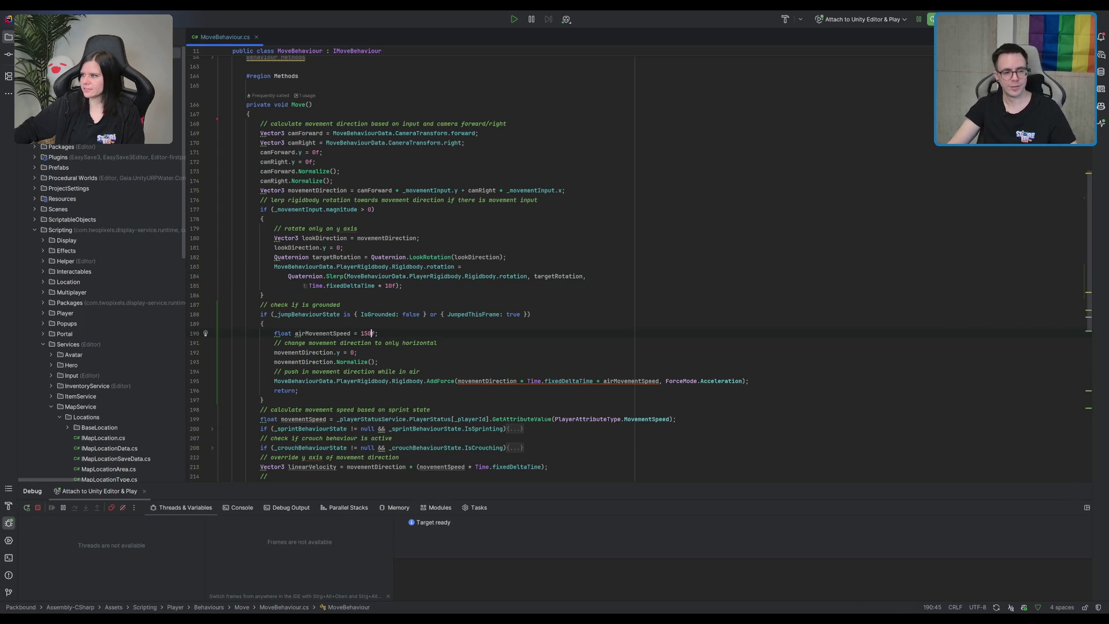
click(597, 283)
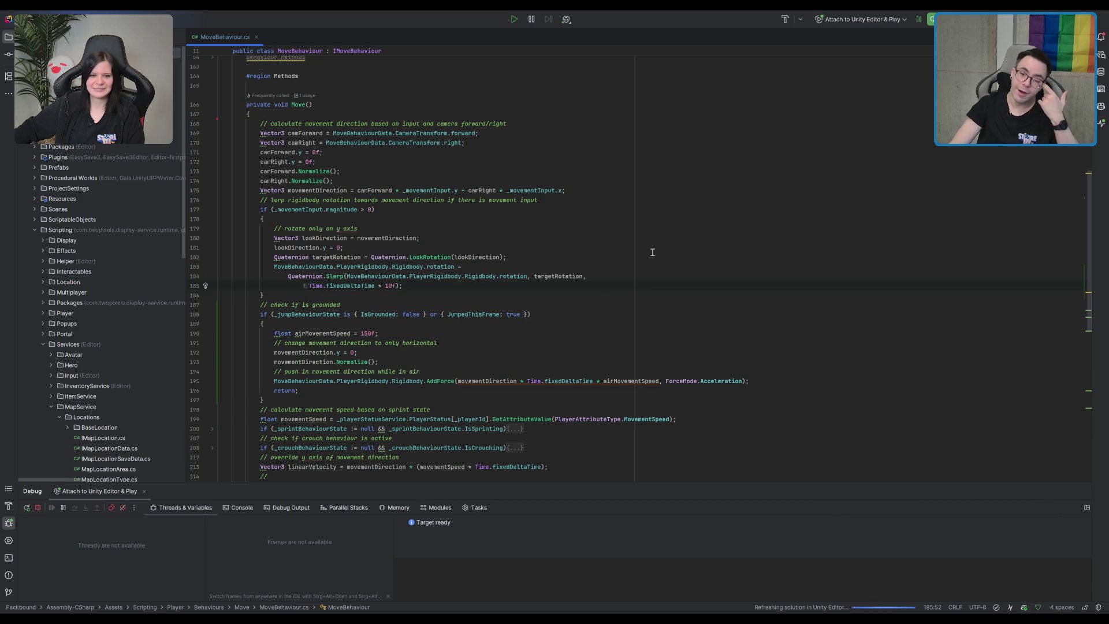
drag(824, 238, 823, 250)
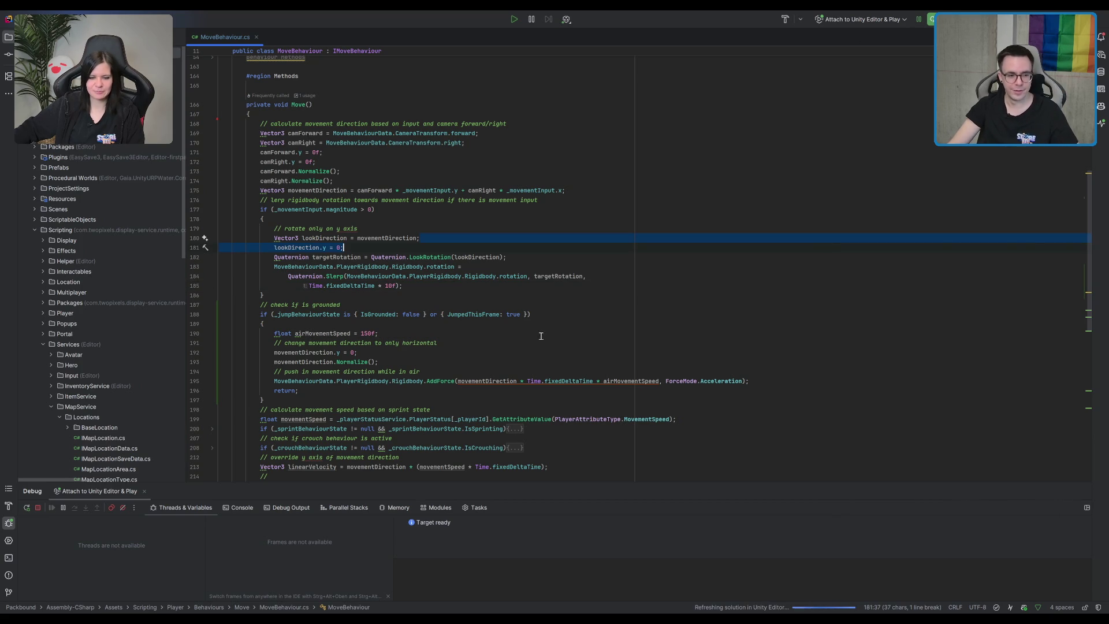
click(478, 333)
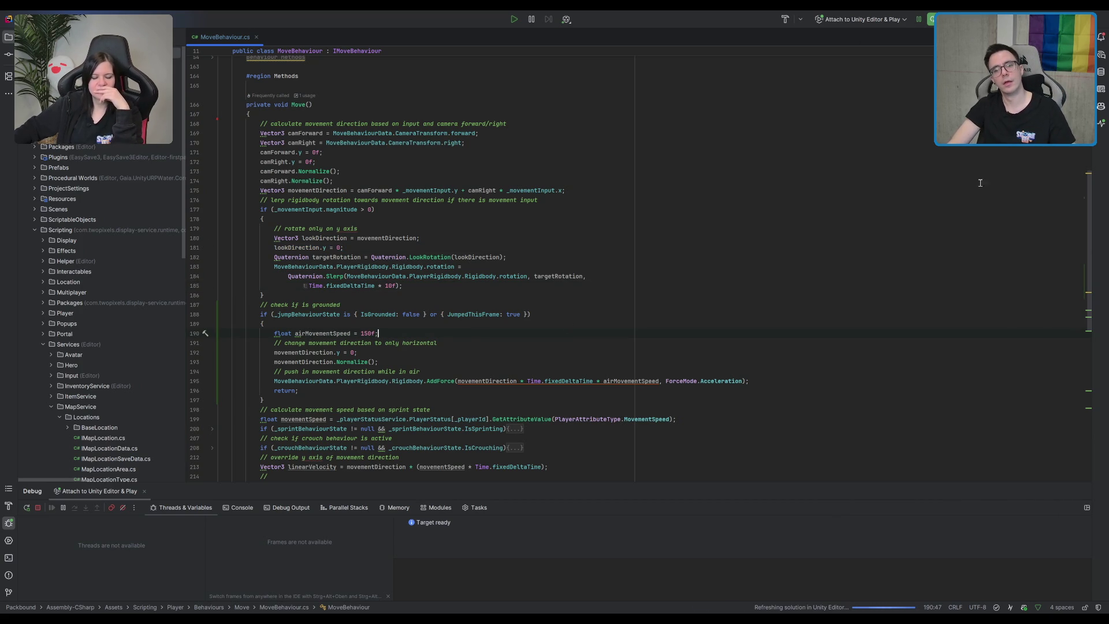
key(alt+Tab)
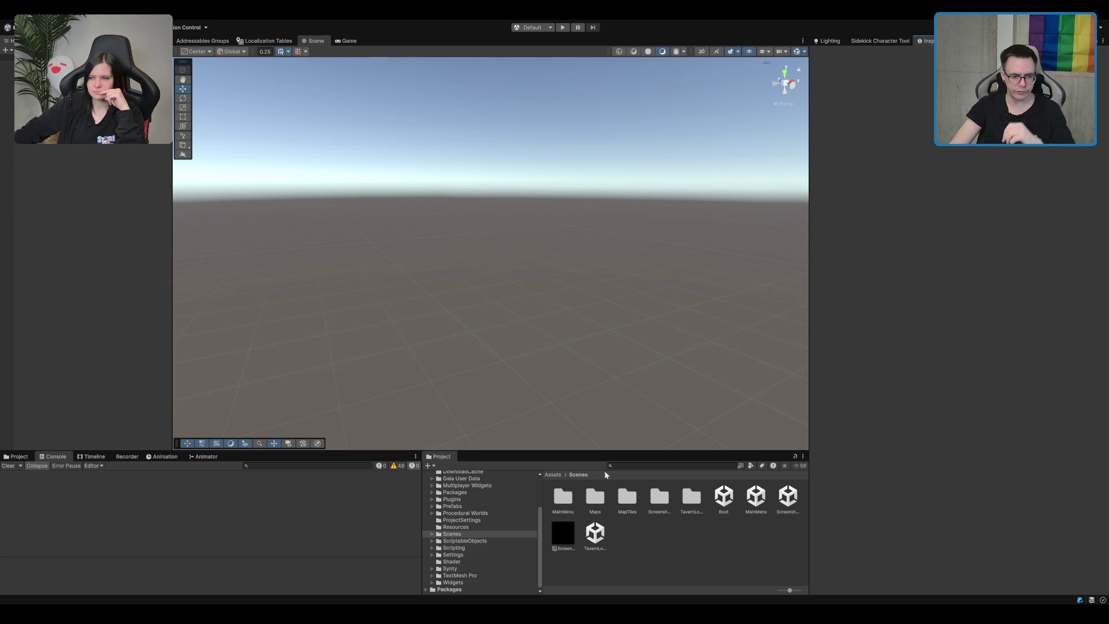
- Search the Project assets for 'for' and select the JumpForwardCreature clip to view its settings and preview
click(648, 466)
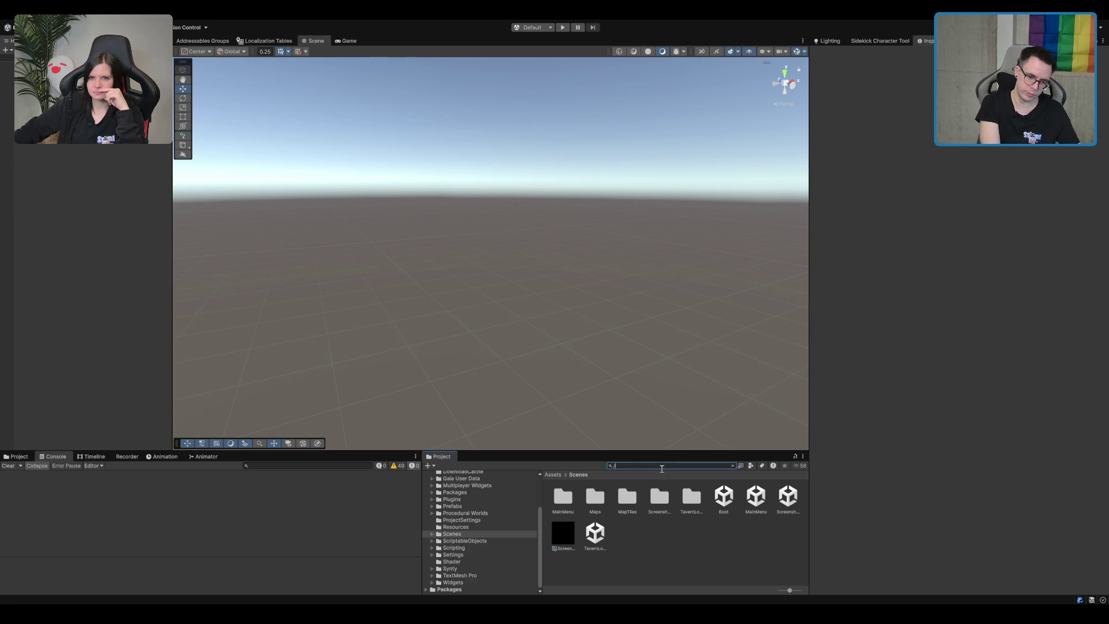
text(Jumpfor)
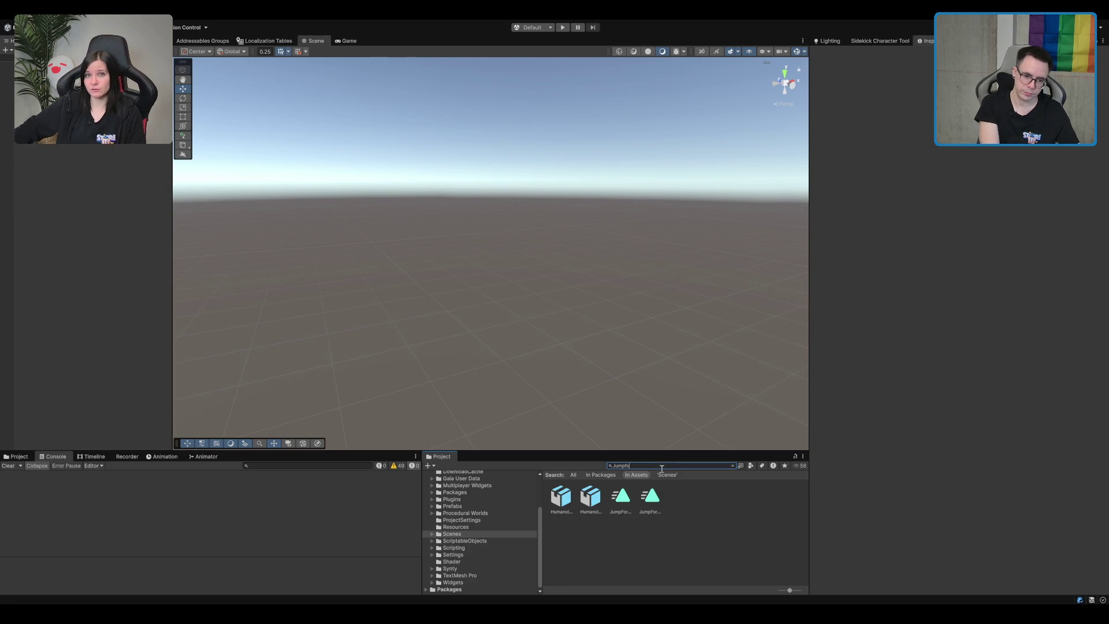
click(649, 496)
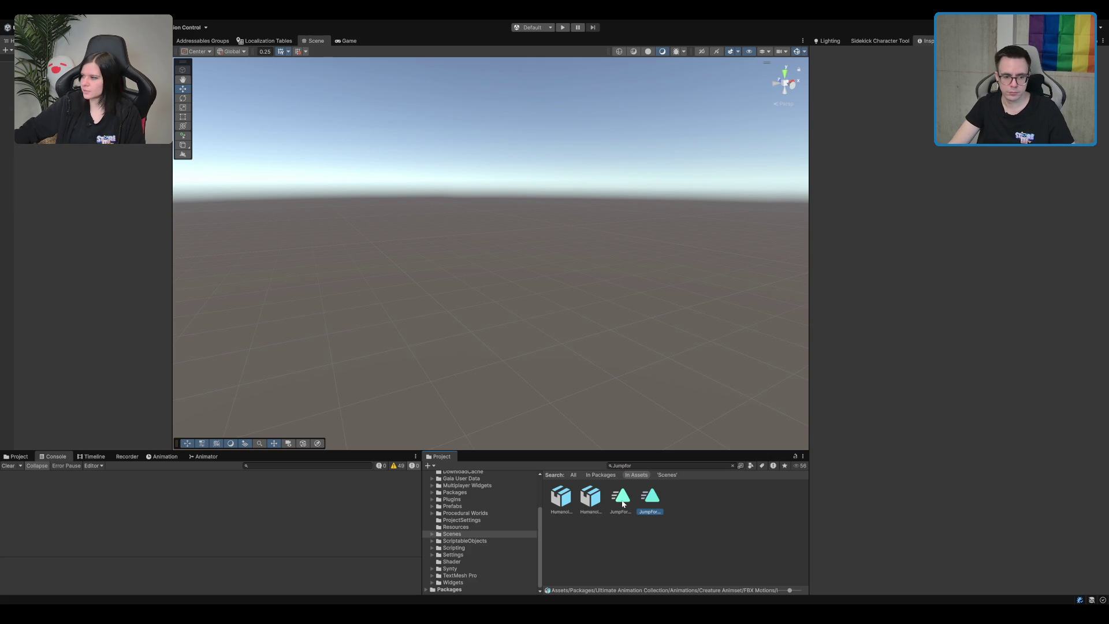
click(579, 498)
click(621, 496)
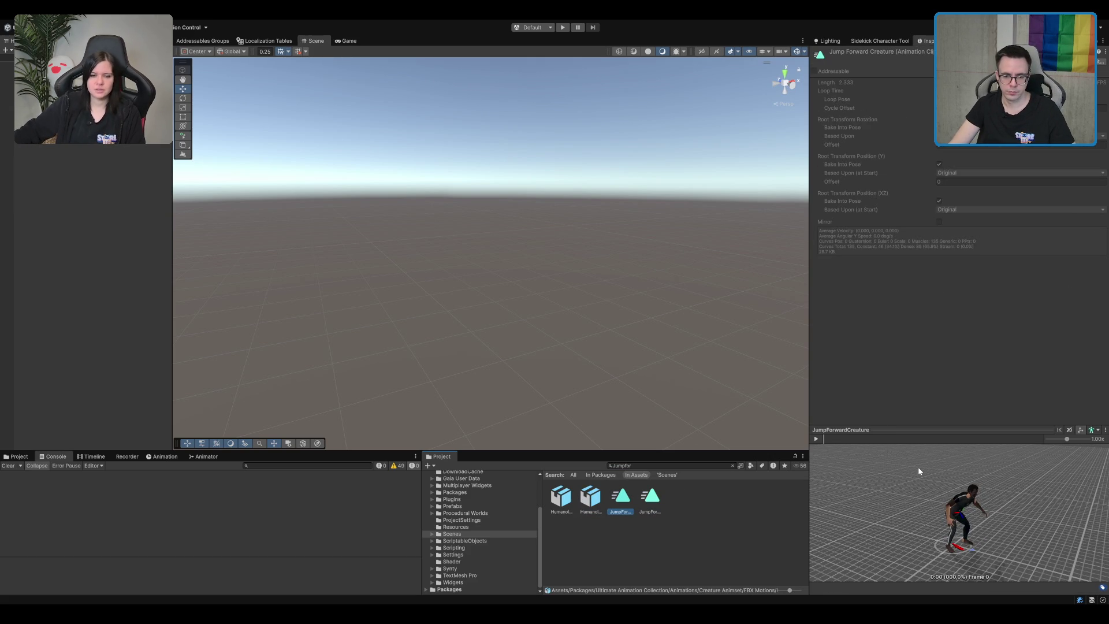
click(650, 467)
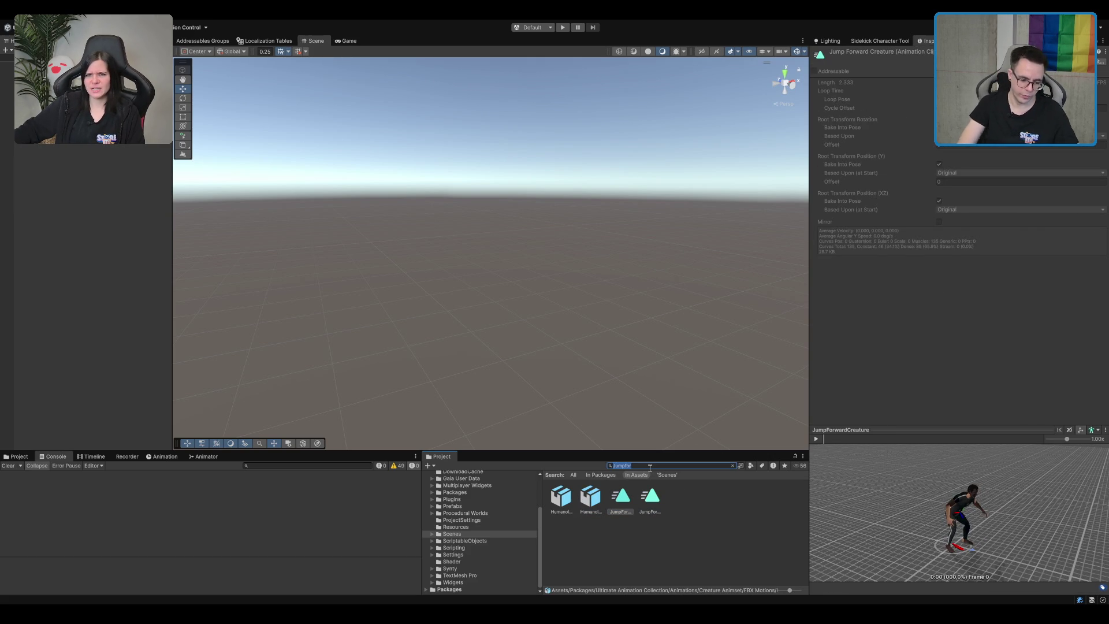
text(P)
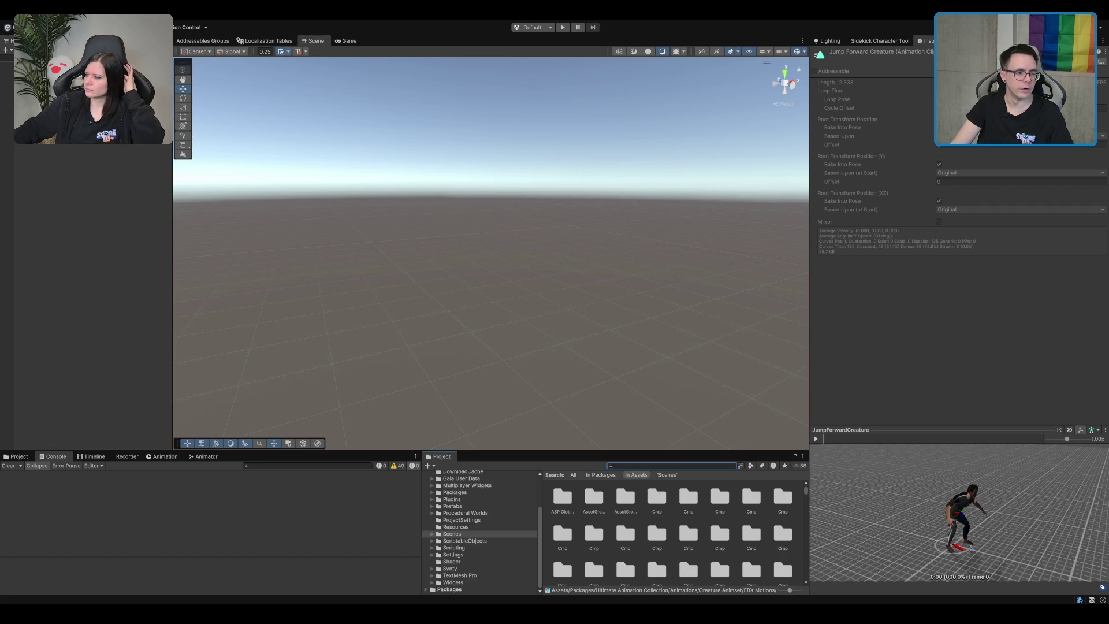
- Open the PlayerAttributeData_JumpStrength asset from PlayerStatsService, check its Base Value, then enter play mode
click(58, 92)
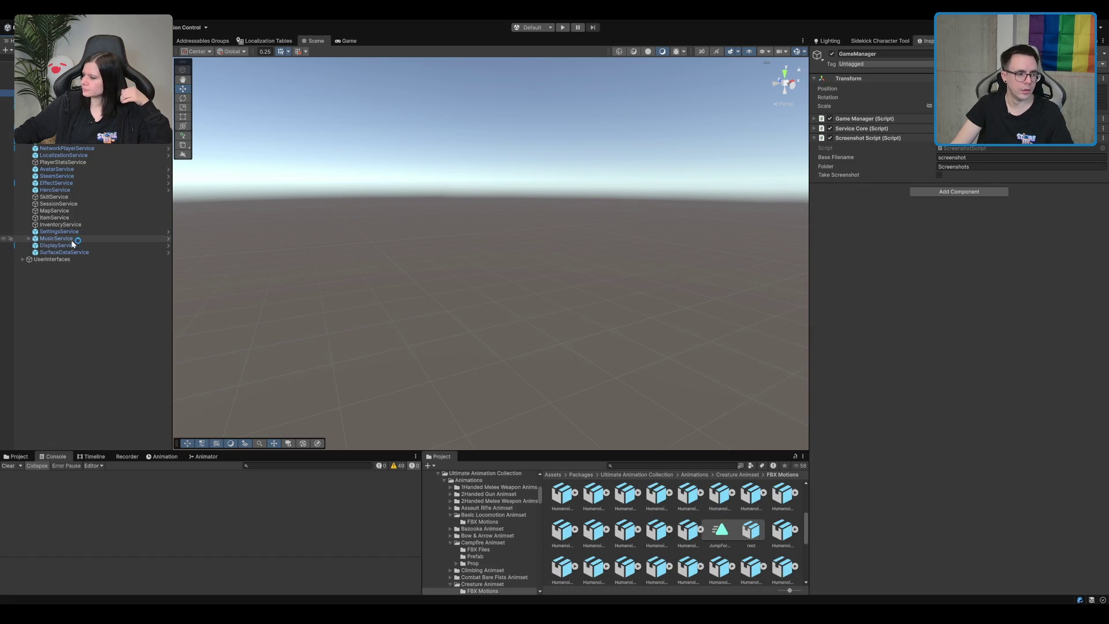
click(62, 162)
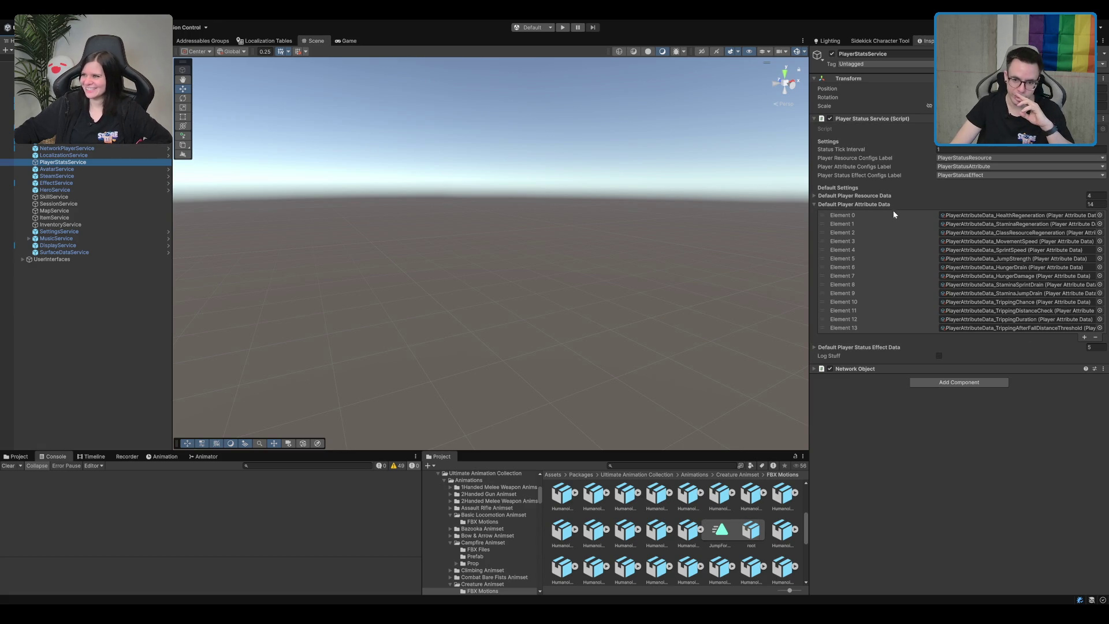
click(1058, 261)
double_click(1058, 260)
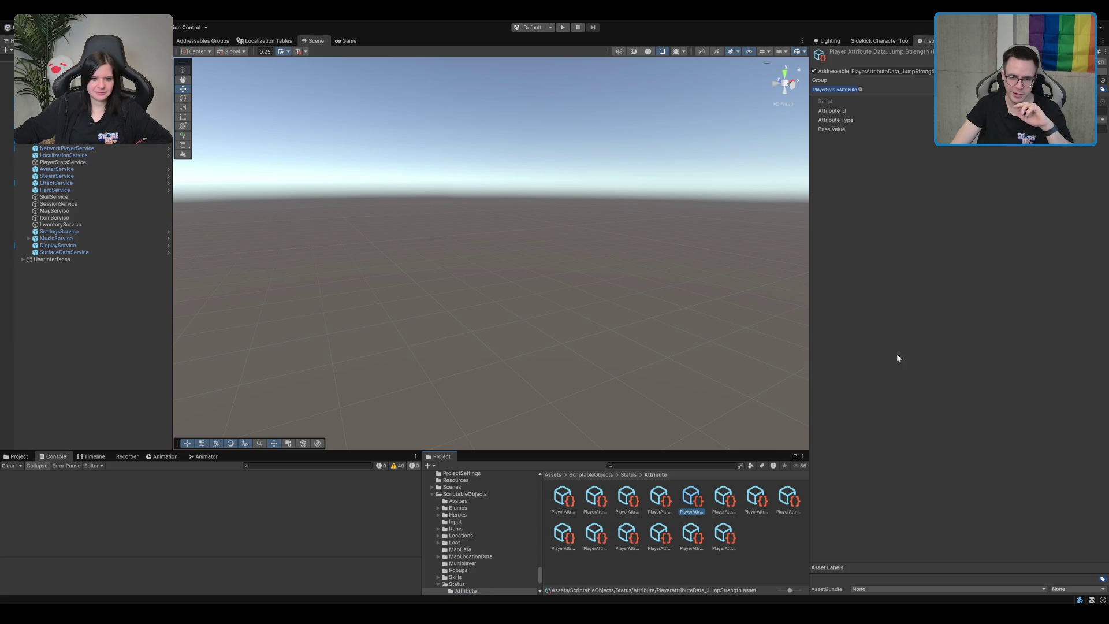
click(982, 129)
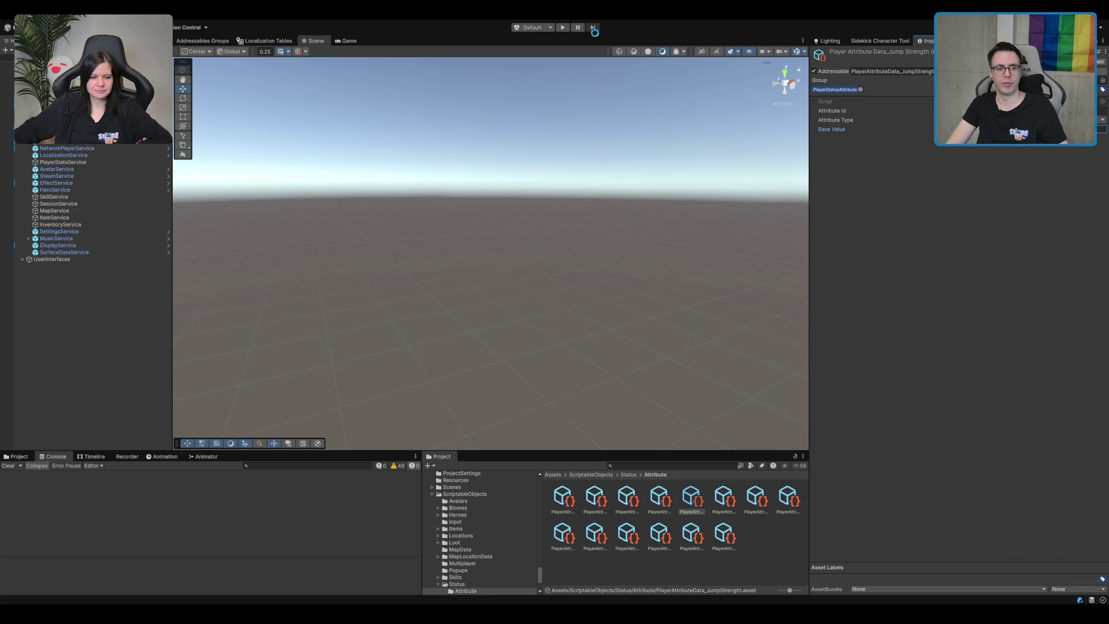
click(562, 28)
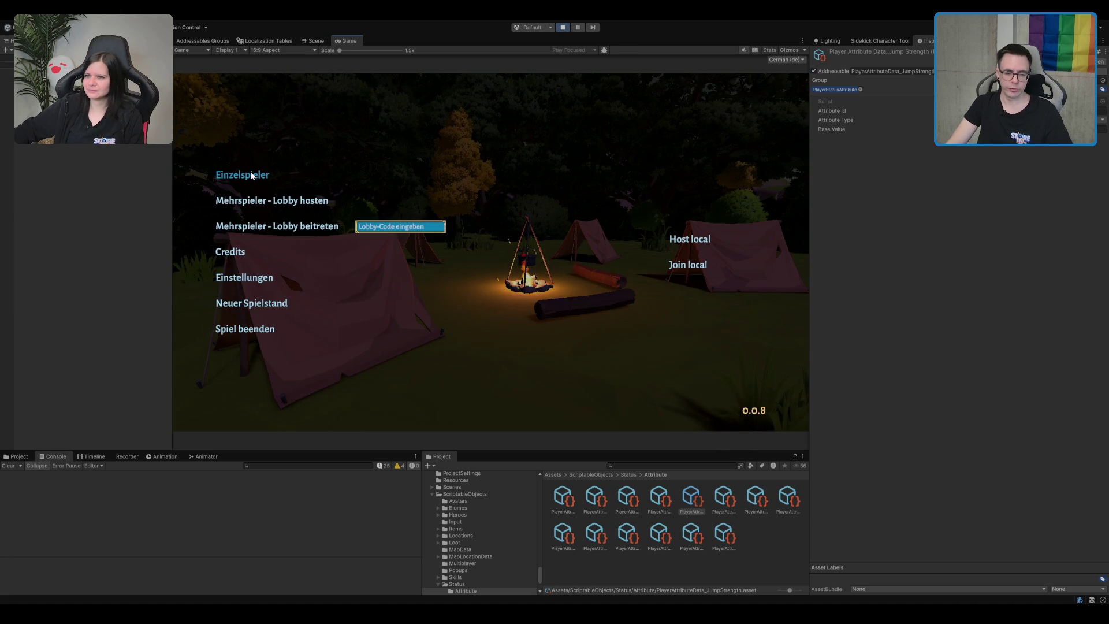
click(252, 175)
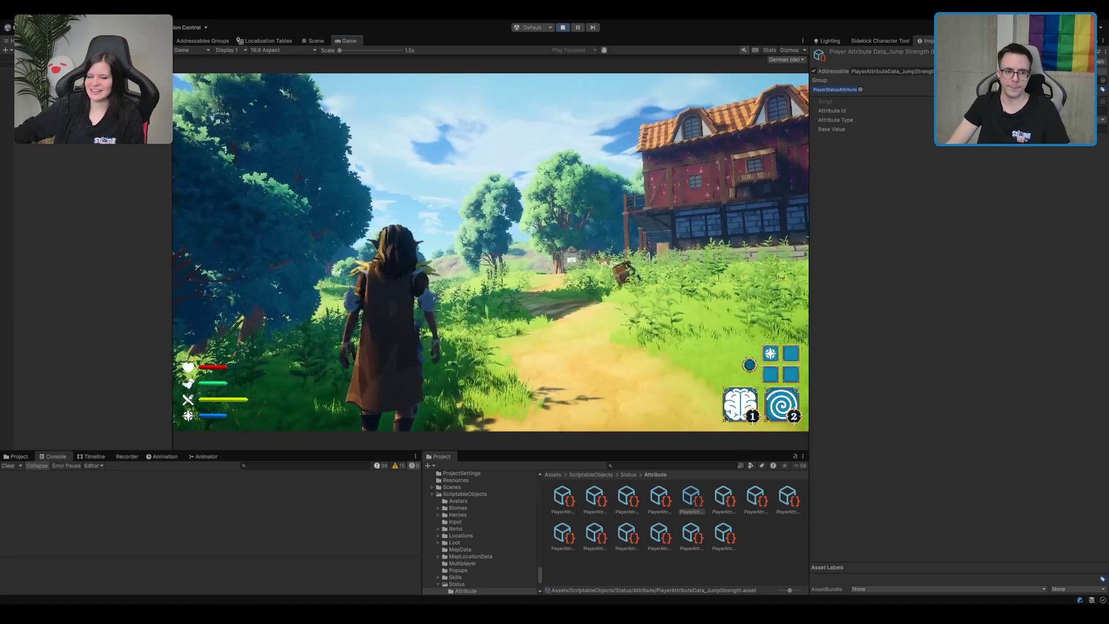
key(w)
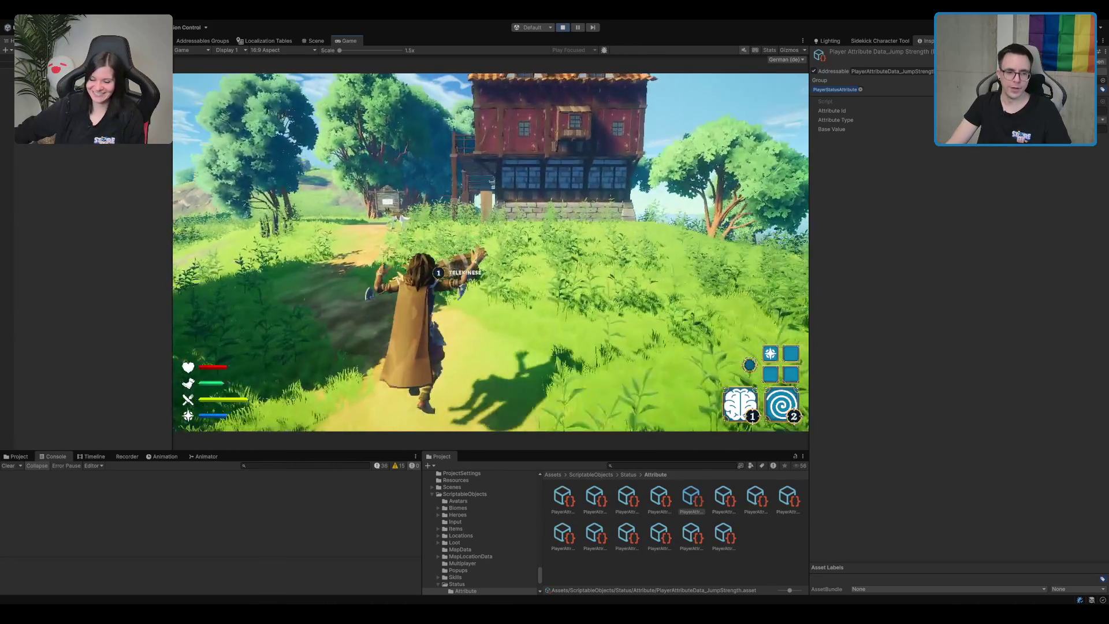
key(space)
key(space)
key(space)
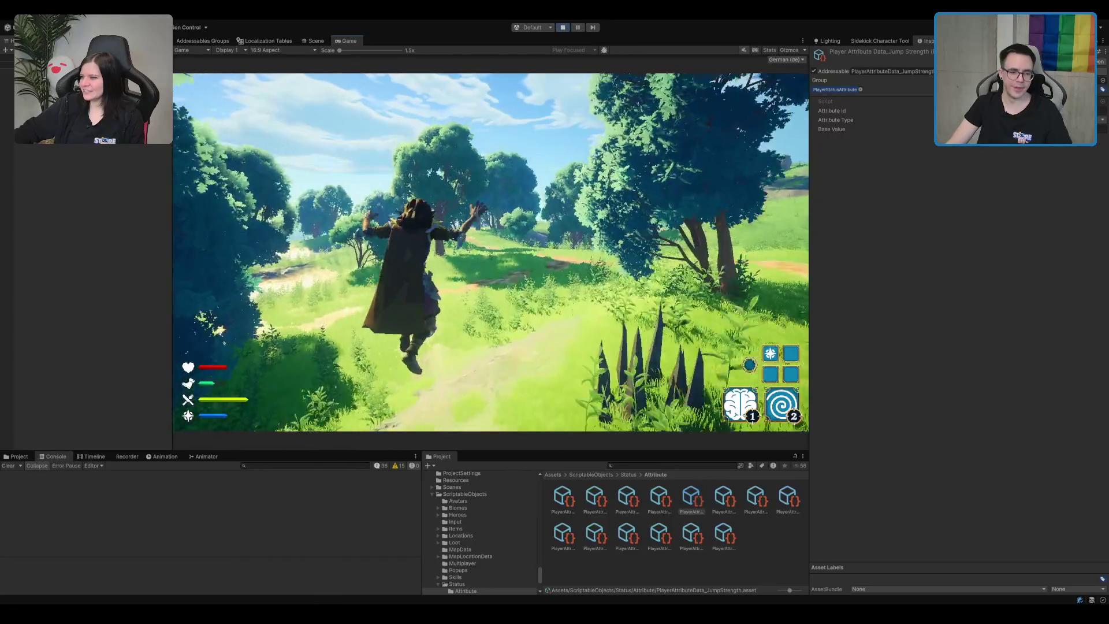
key(space)
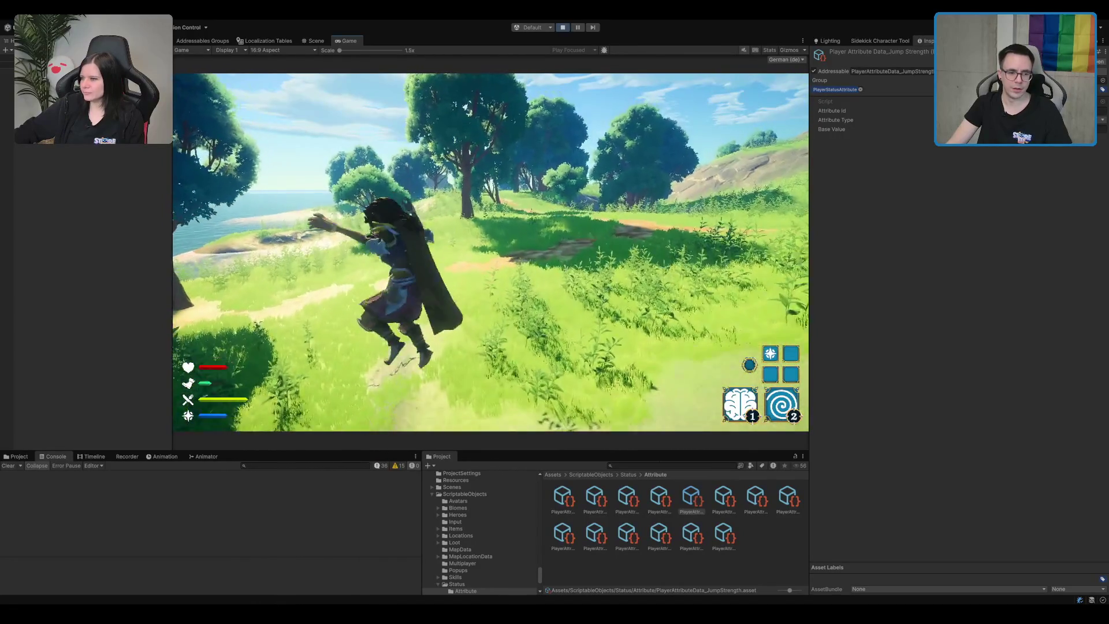
key(space)
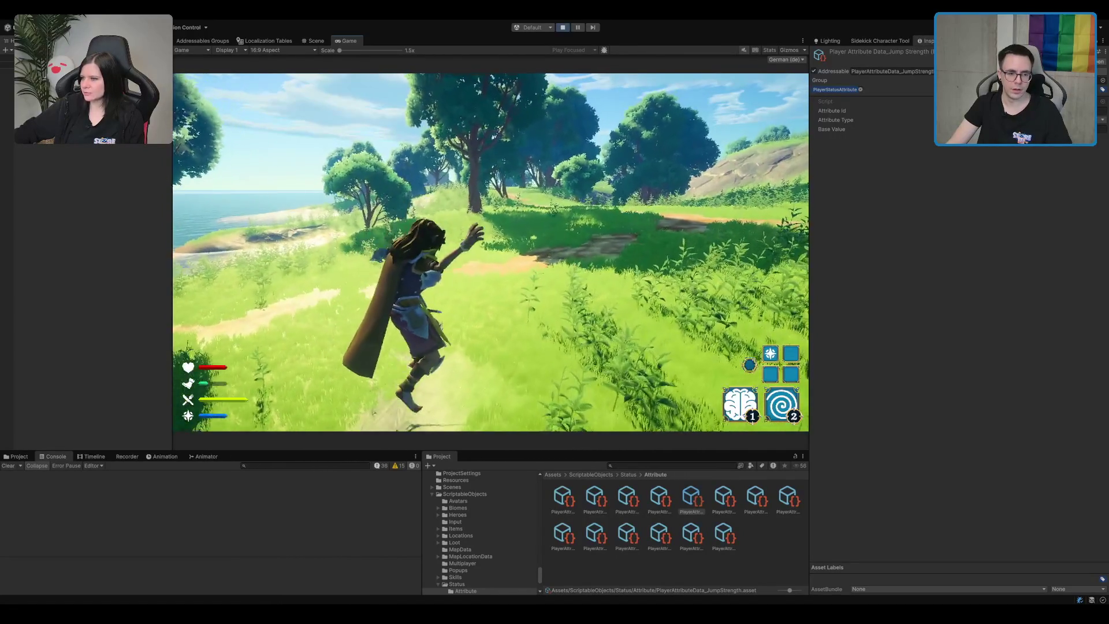
key(w)
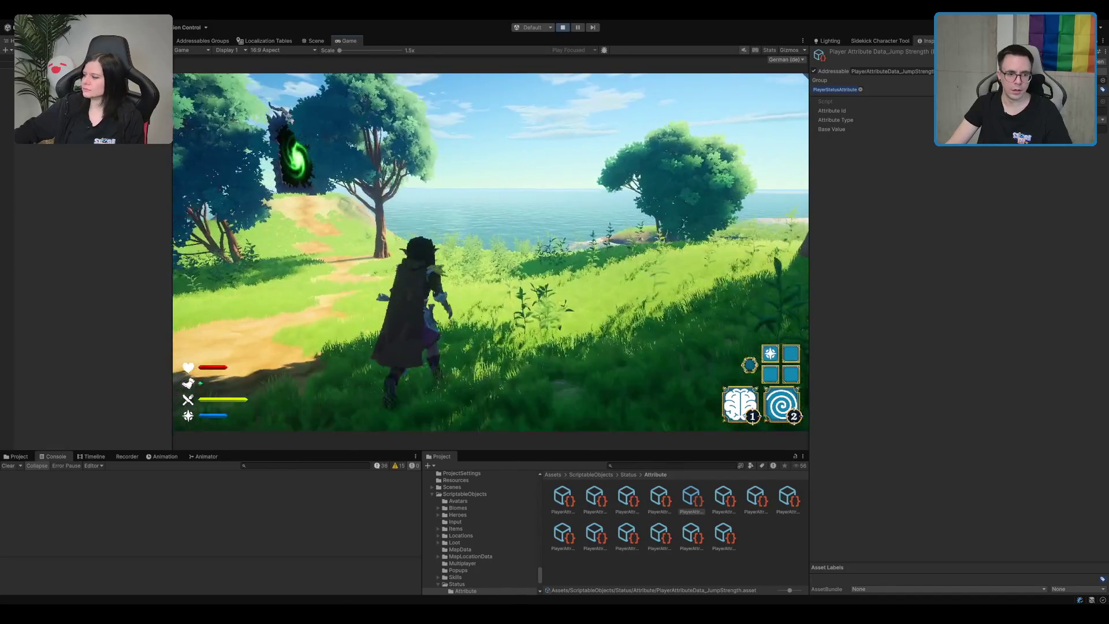
key(space)
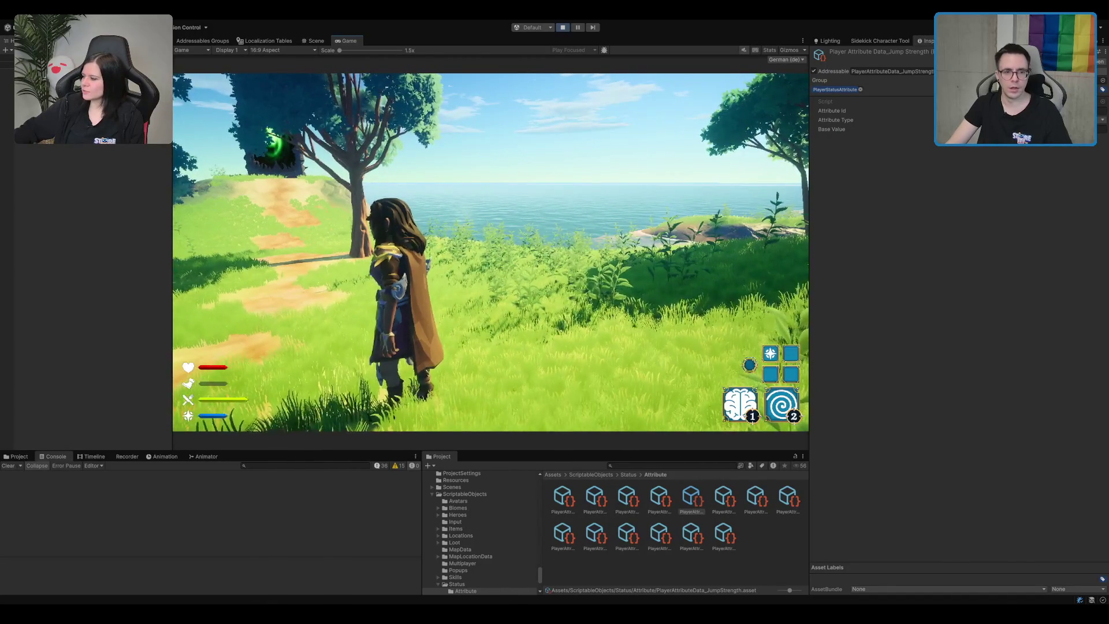
key(w)
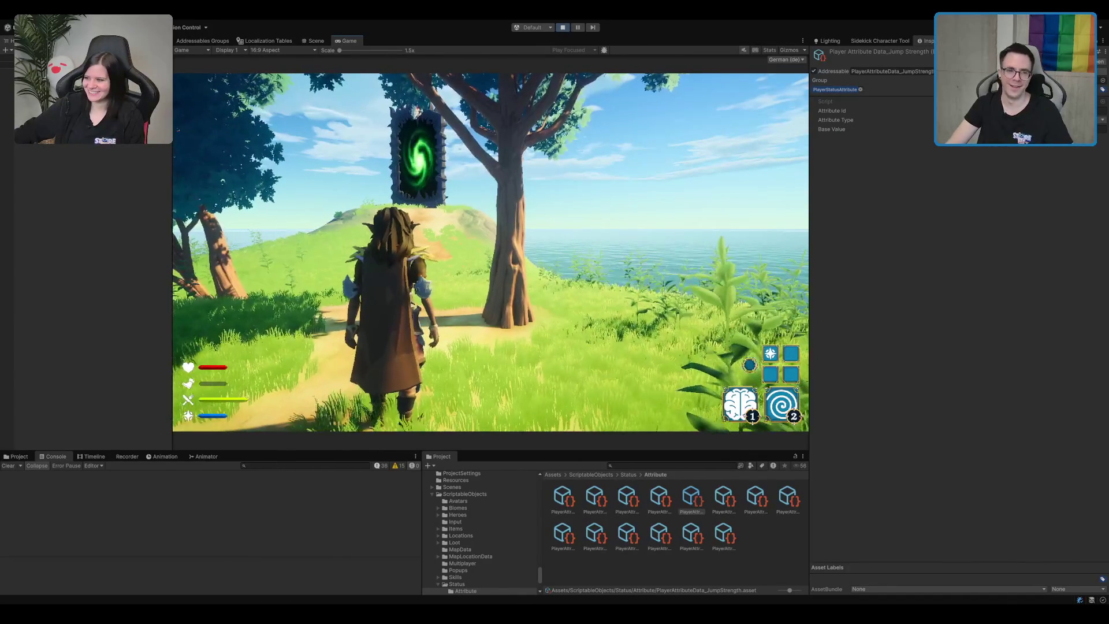
click(561, 27)
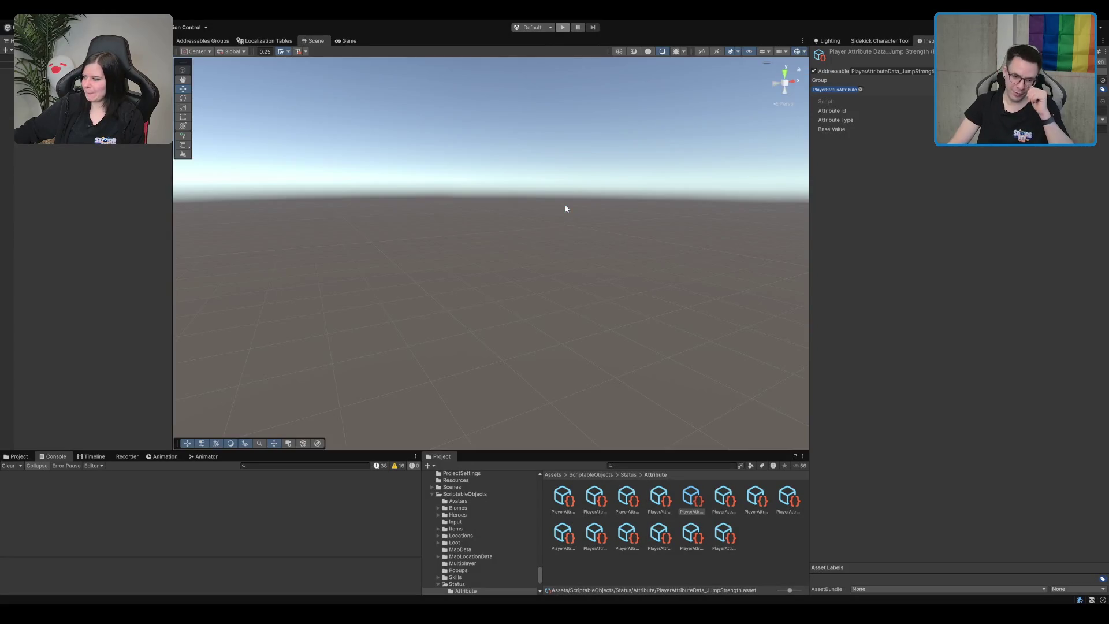
- Tilt the Scene view downward, then switch over to Rider
drag(549, 179, 525, 224)
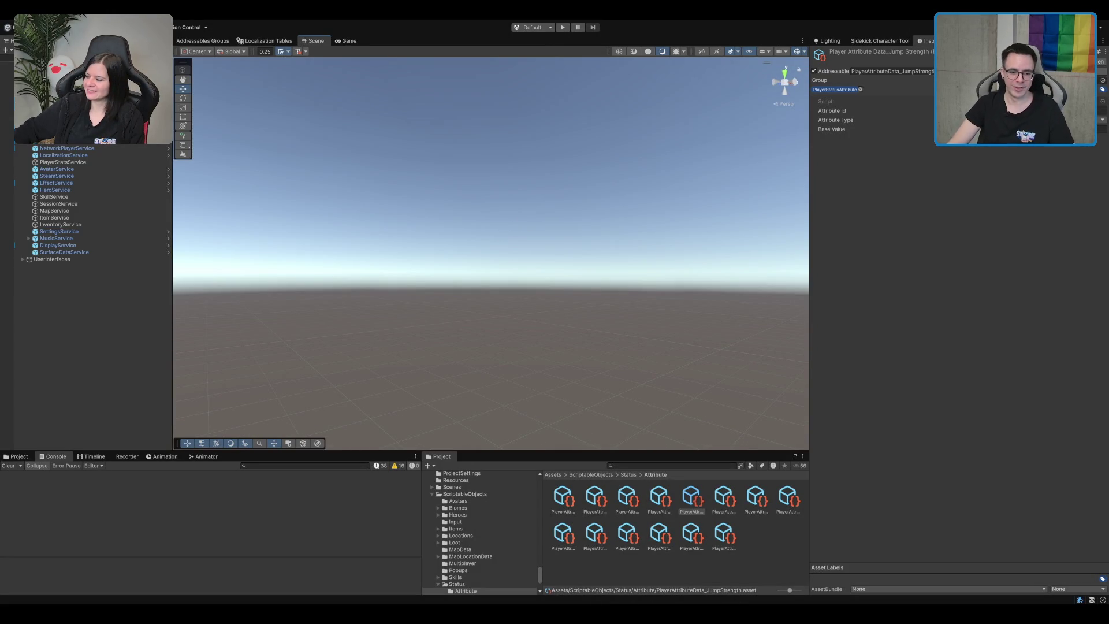
key(alt+Tab)
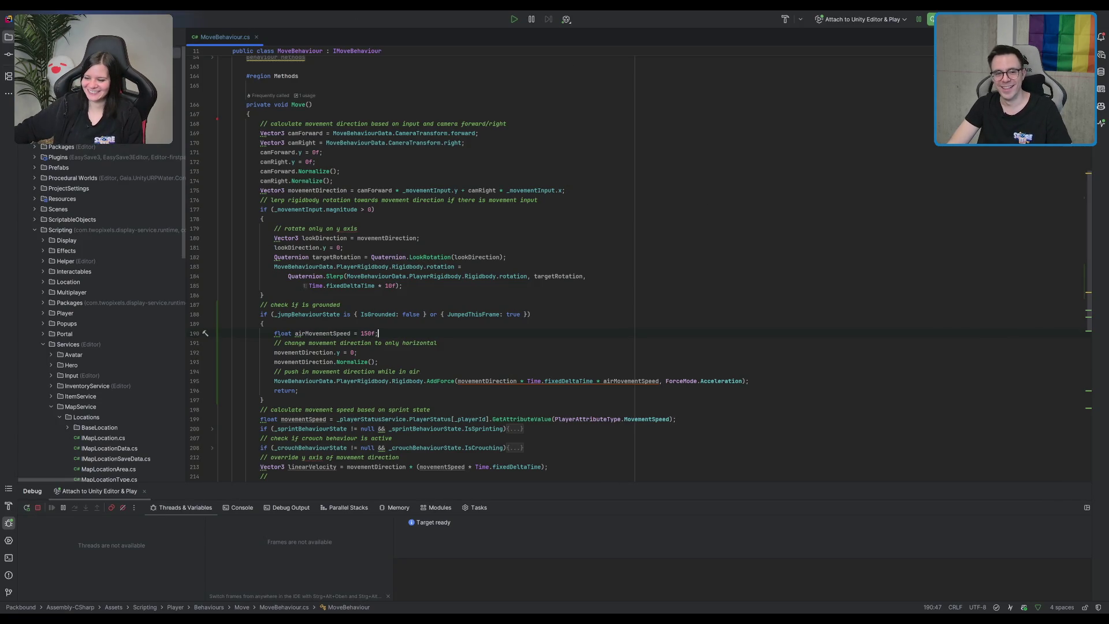
- Change airMovementSpeed on line 190 from 150f to 200f and return to Unity
drag(345, 247, 462, 267)
click(500, 276)
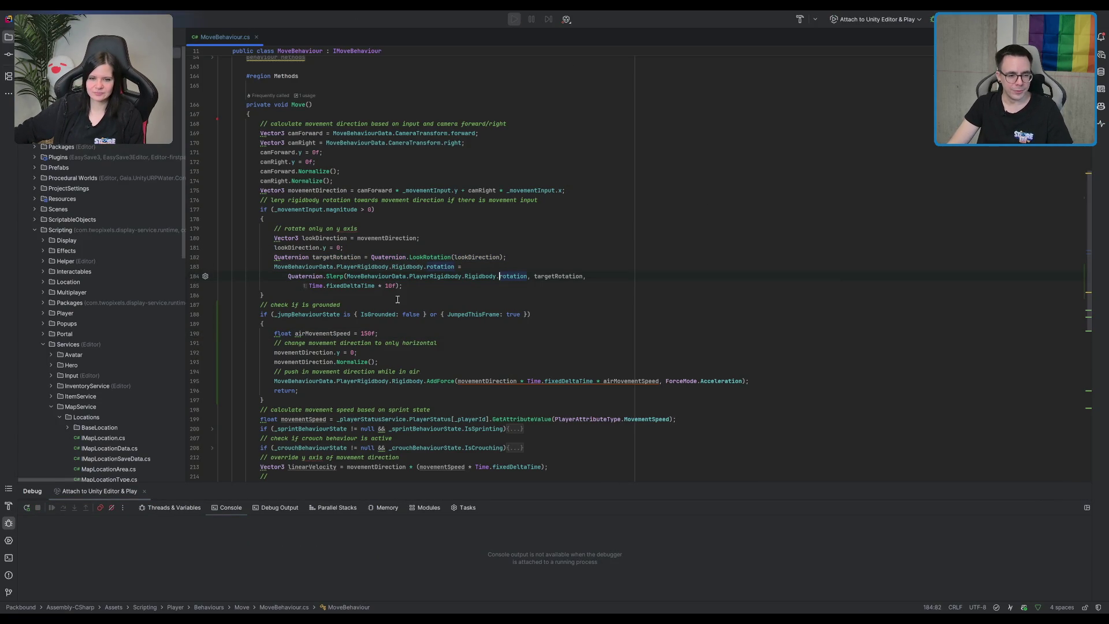
scroll(373, 220, down, 6)
click(368, 162)
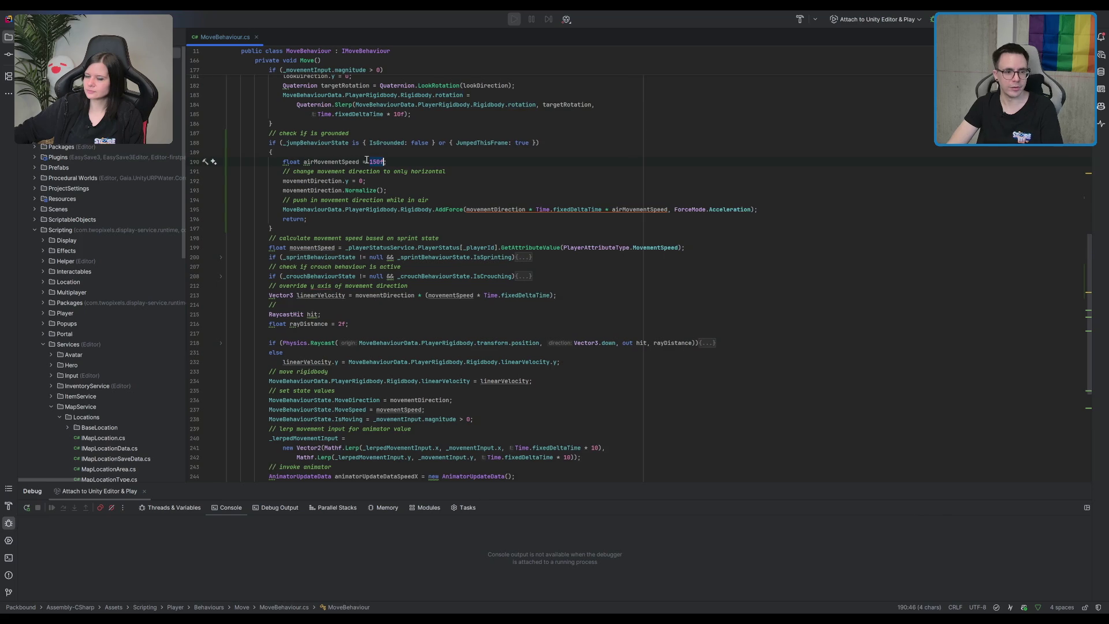
key(BackSpace)
key(BackSpace)
text(200)
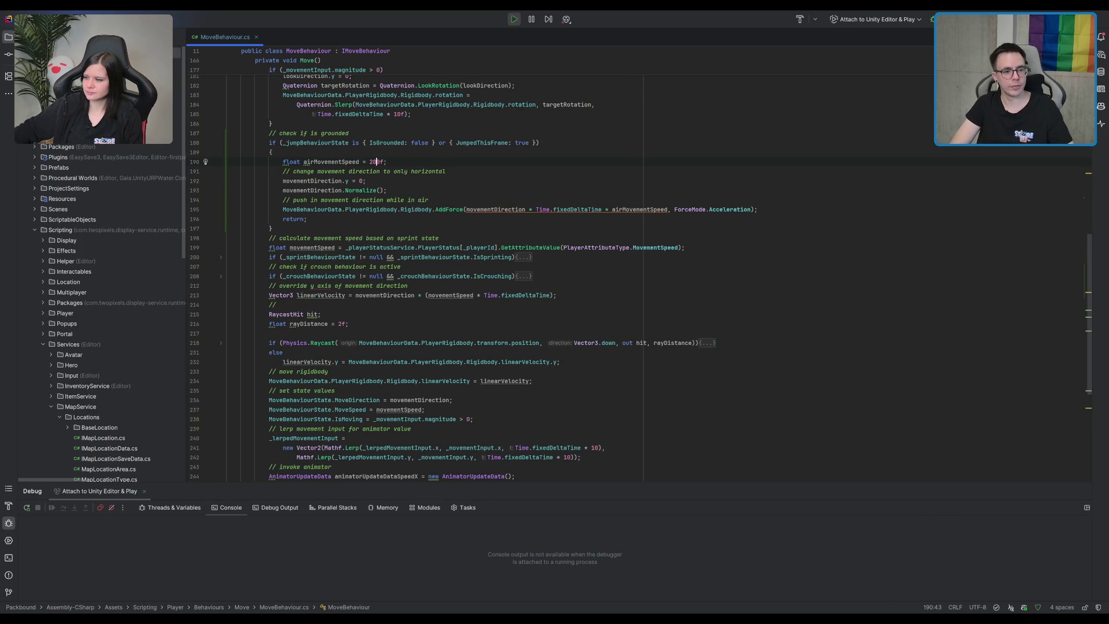
key(BackSpace)
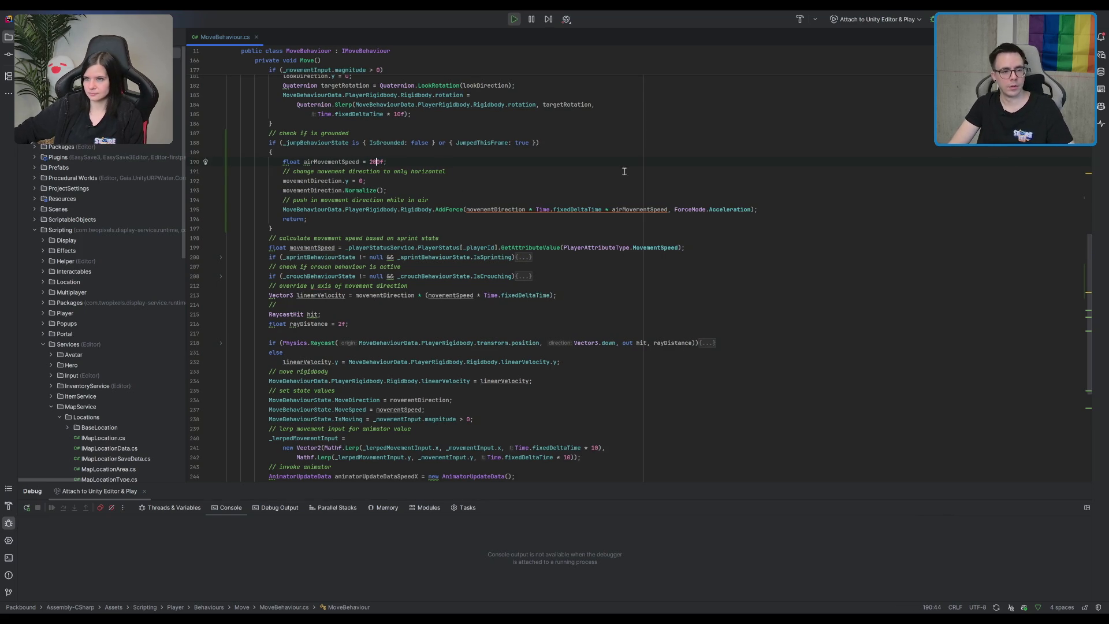
key(End)
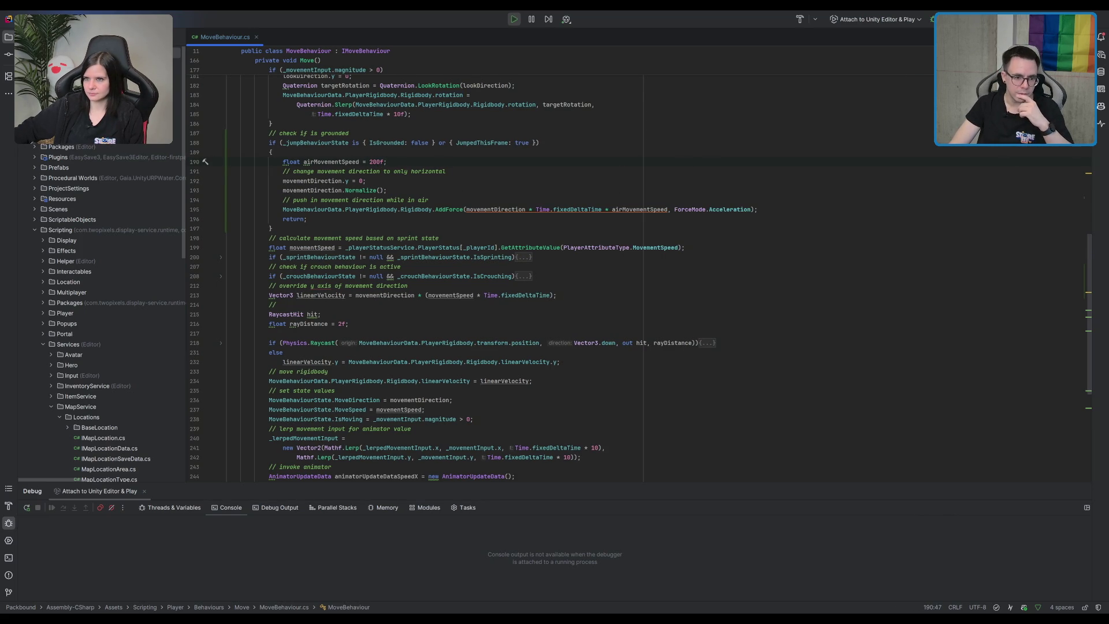
key(alt+Tab)
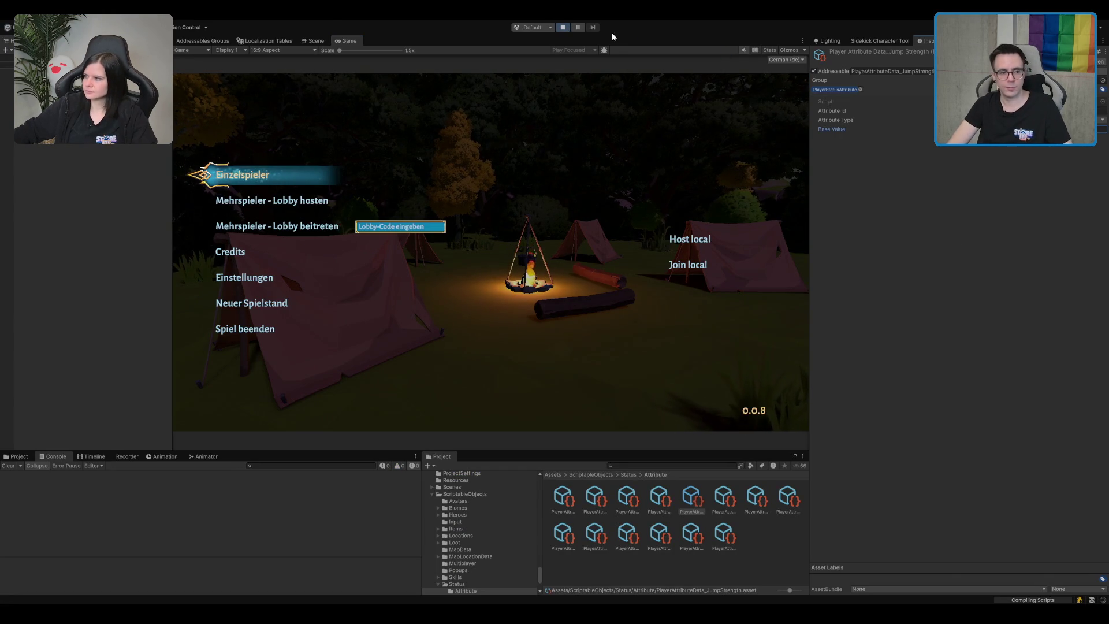
- Start Einzelspieler, test jumping with the 200f air speed, then stop and restart play mode
key(ctrl+s)
click(287, 178)
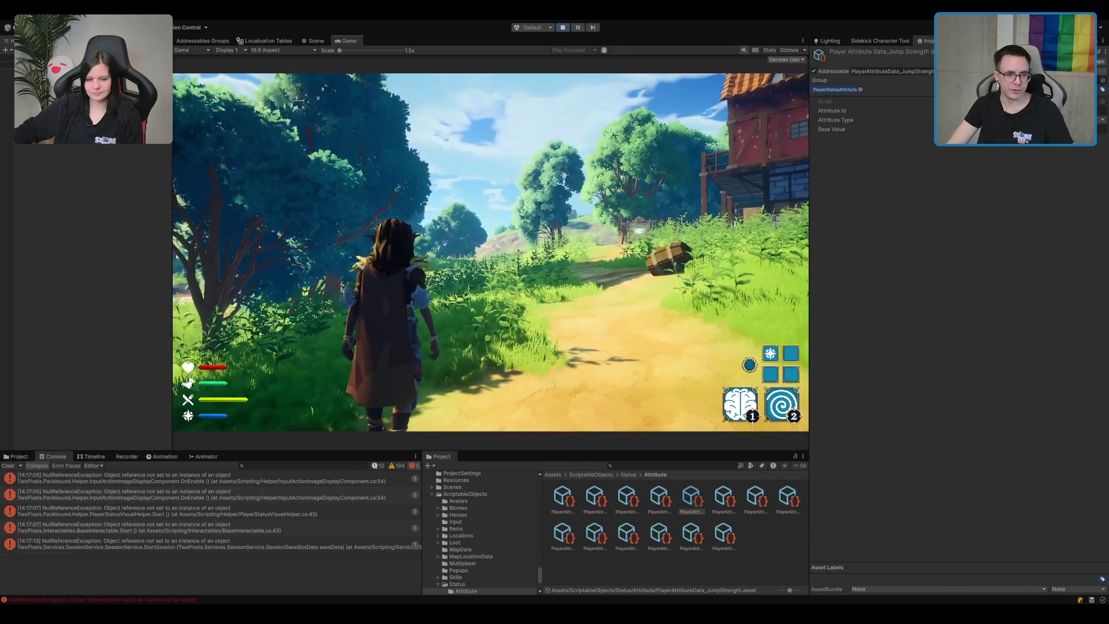
click(564, 28)
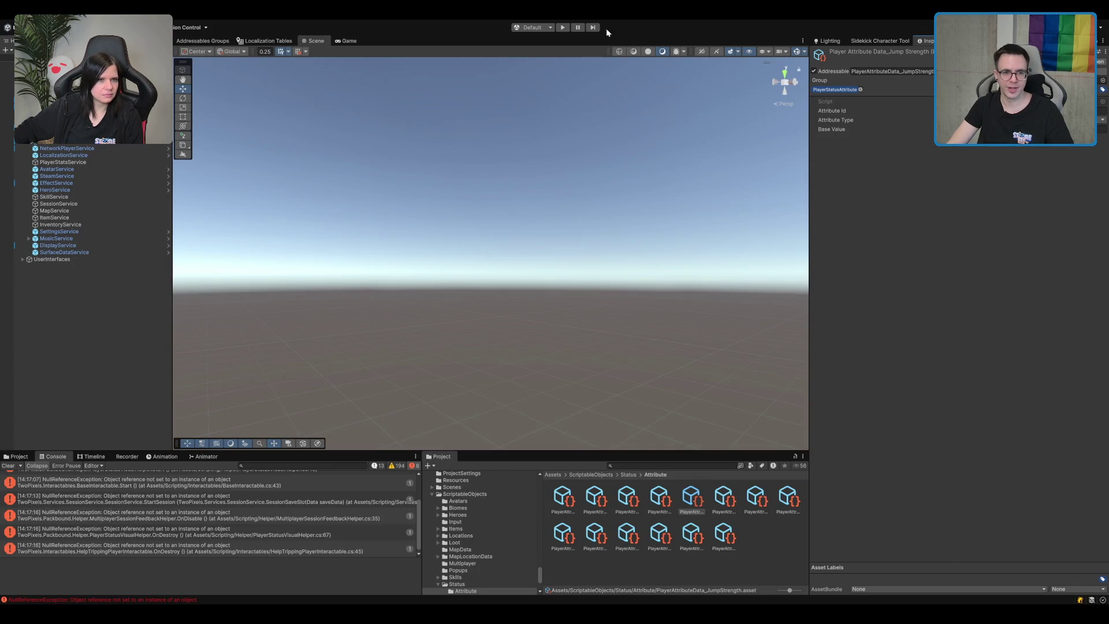
click(564, 27)
click(563, 27)
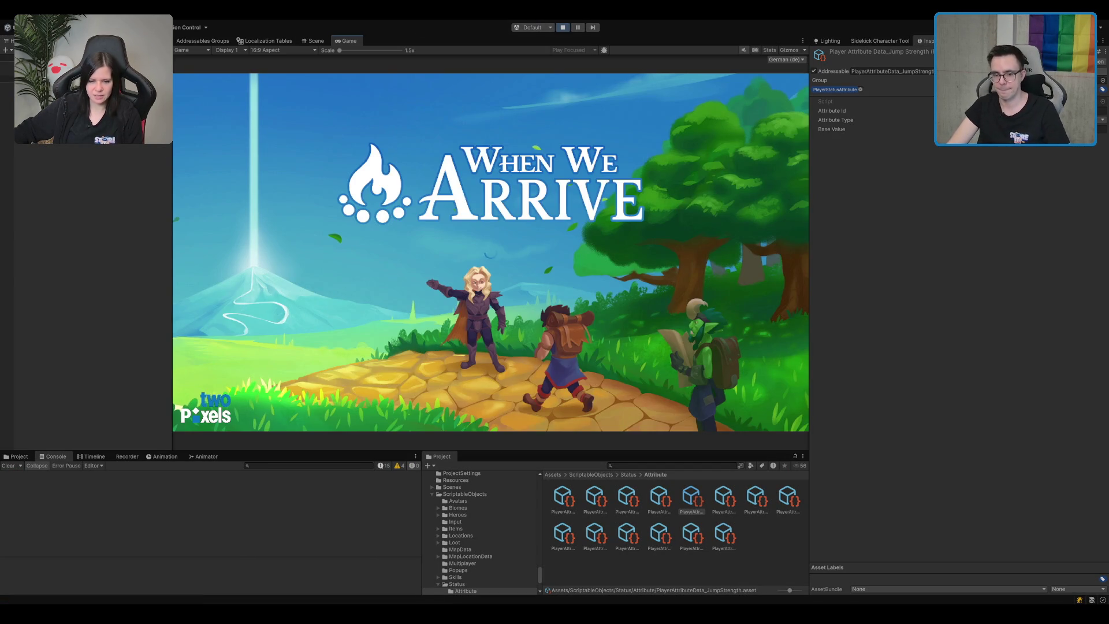
- Clear the asset selection and launch Einzelspieler again with Enter from the main menu
click(754, 555)
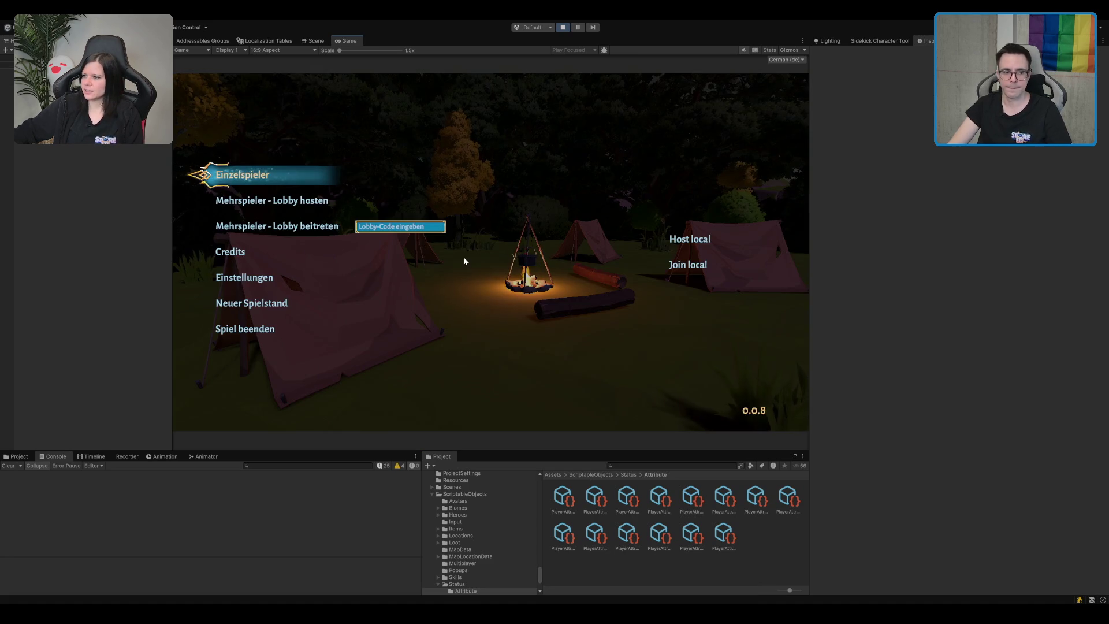
key(Return)
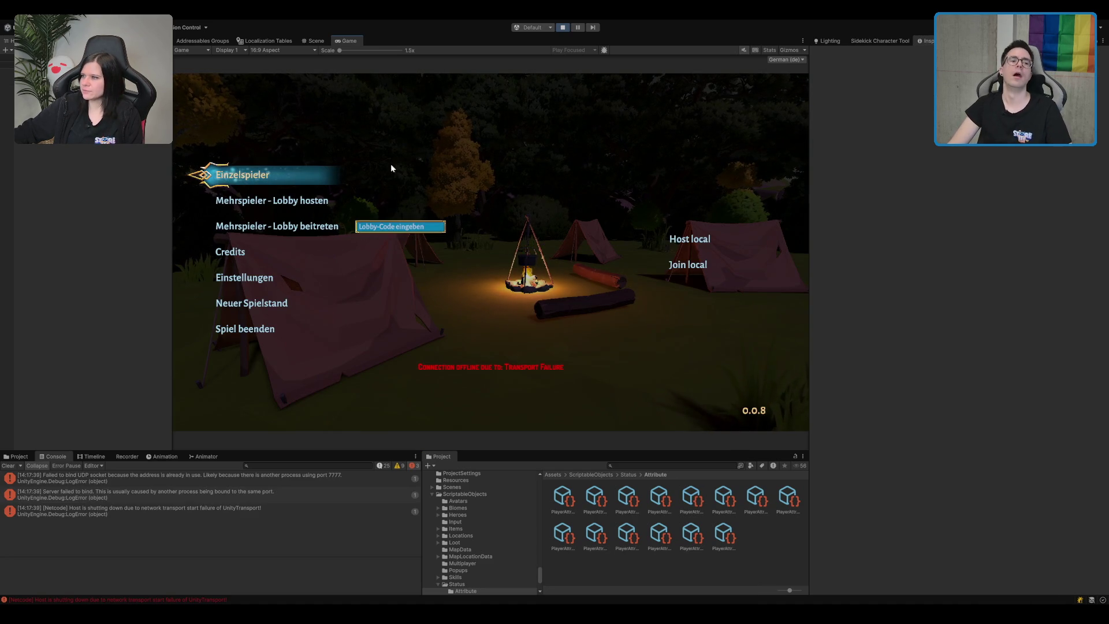